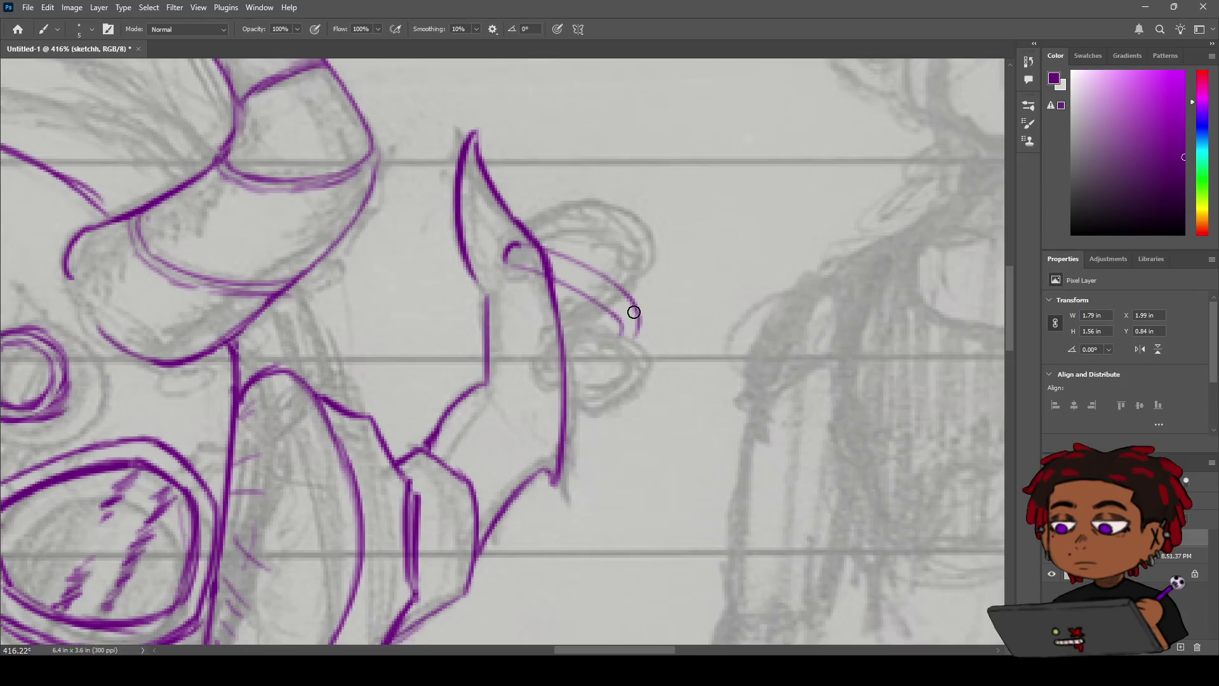
Step: Ink the right ear loop's lower curve in three bold purple strokes, then zoom out to check
mouse_move(608, 335)
left_mouse_down()
mouse_move(560, 300)
mouse_move(610, 324)
mouse_move(602, 343)
left_mouse_up()
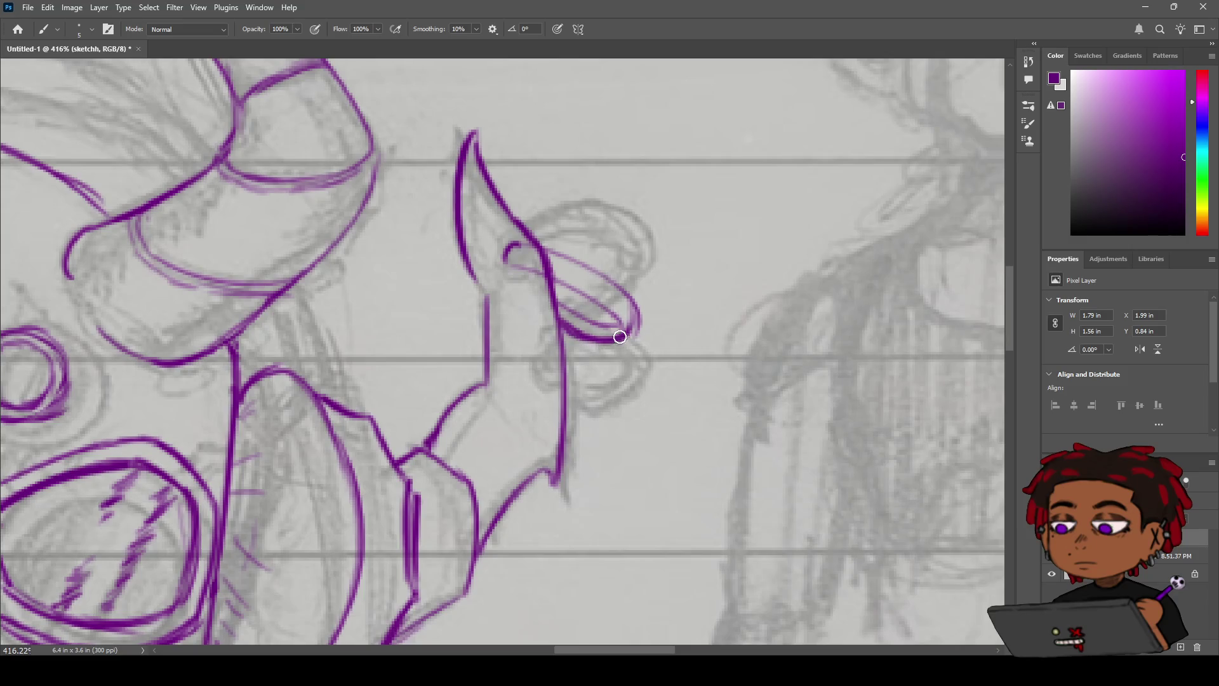
left_click_drag(562, 324, 625, 340)
left_click_drag(623, 338, 595, 347)
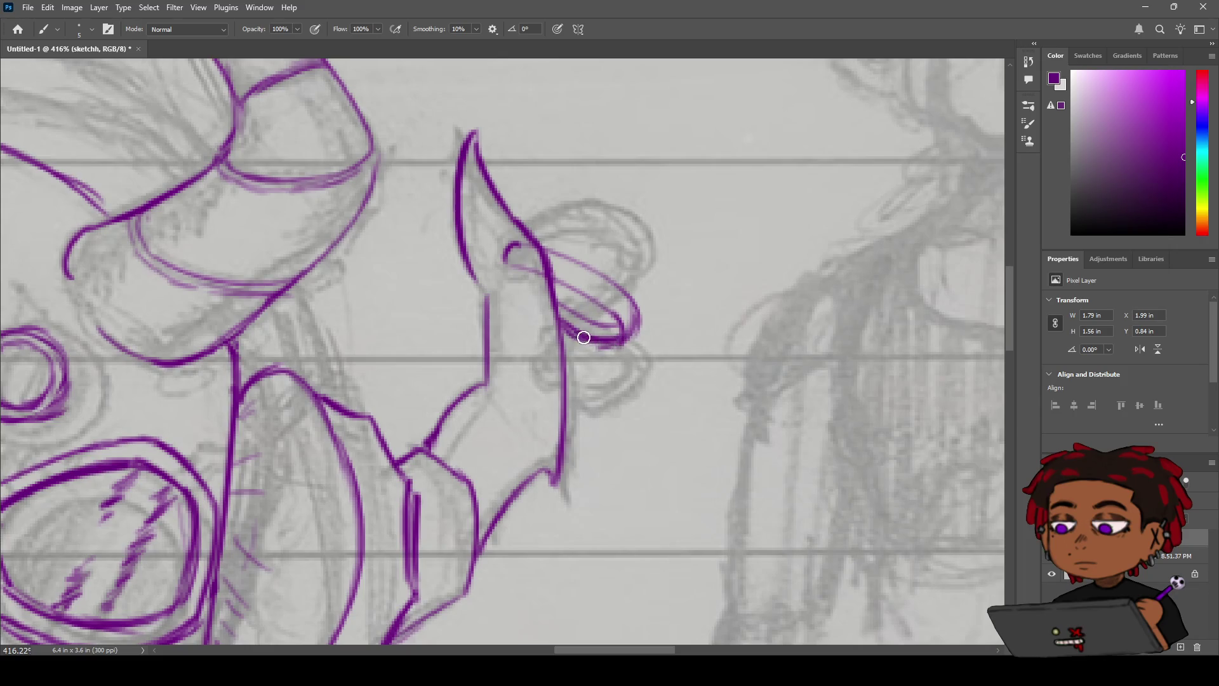
key("z")
mouse_move(659, 300)
left_mouse_down()
mouse_move(477, 306)
mouse_move(648, 308)
mouse_move(508, 318)
mouse_move(558, 241)
left_mouse_up()
key("e")
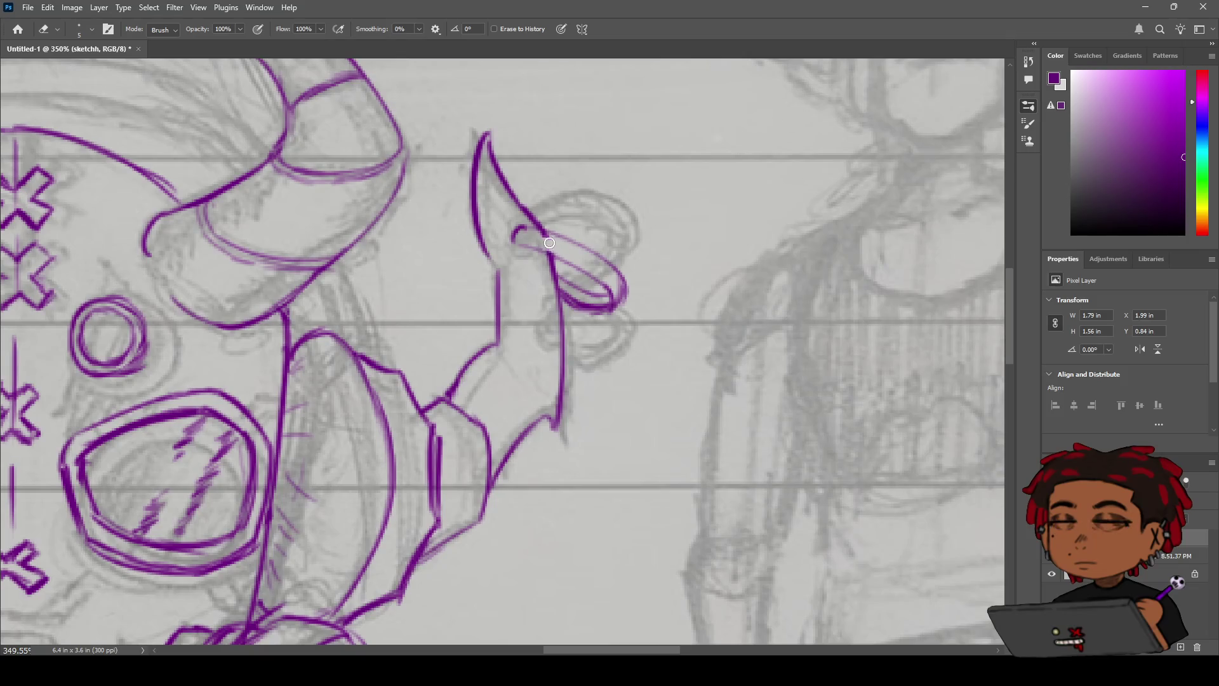
Step: Fix the line near the ear loop, ink a thicker top edge and erase its inner end
mouse_move(540, 236)
left_mouse_down()
mouse_move(572, 242)
mouse_move(601, 271)
left_mouse_up()
key("b")
left_click_drag(549, 236, 635, 298)
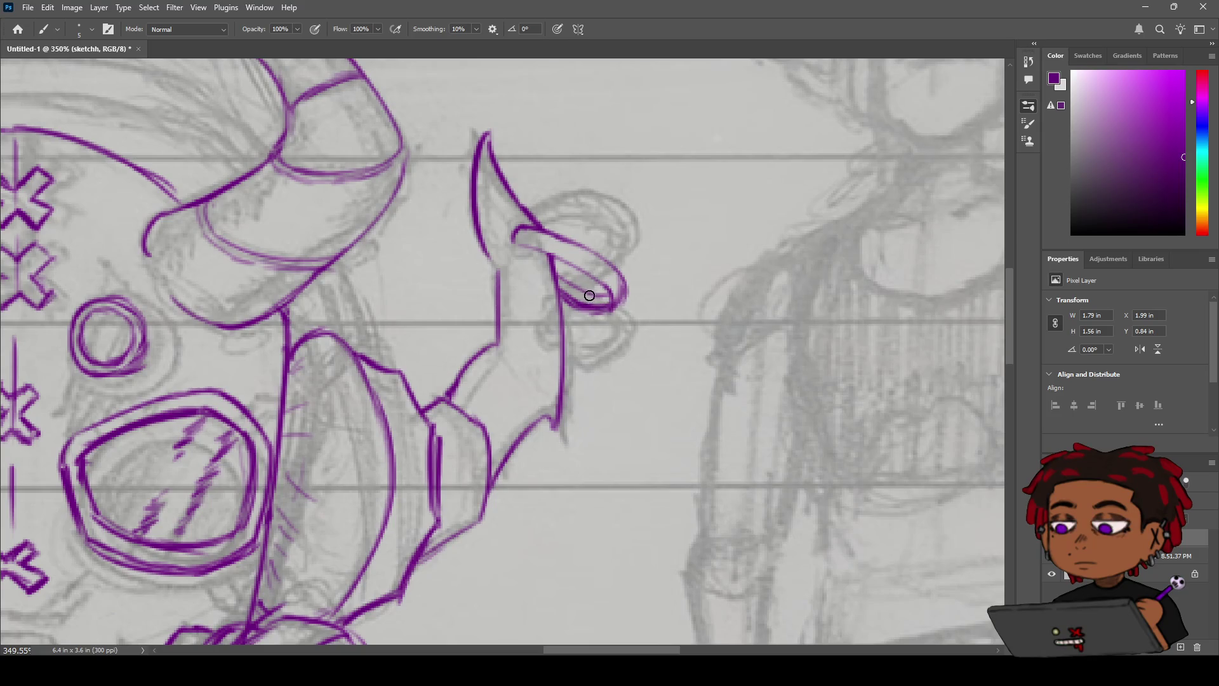
key("e")
mouse_move(578, 296)
left_mouse_down()
mouse_move(566, 294)
mouse_move(580, 292)
mouse_move(590, 316)
mouse_move(599, 304)
left_mouse_up()
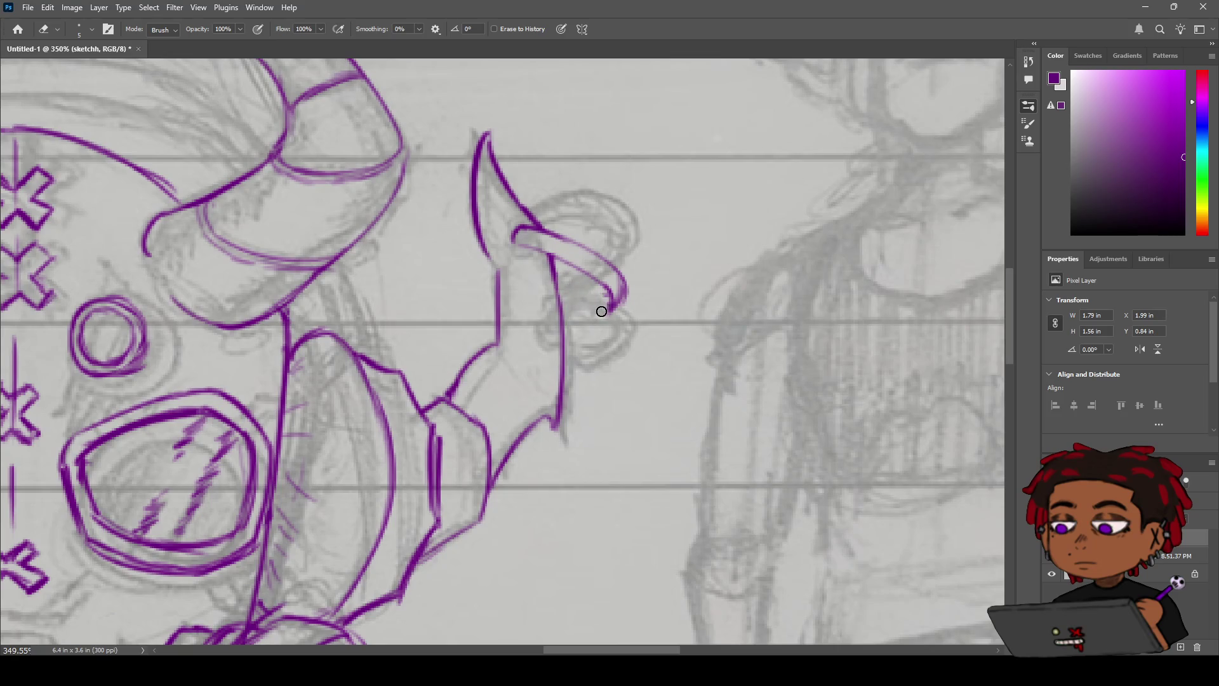
key("b")
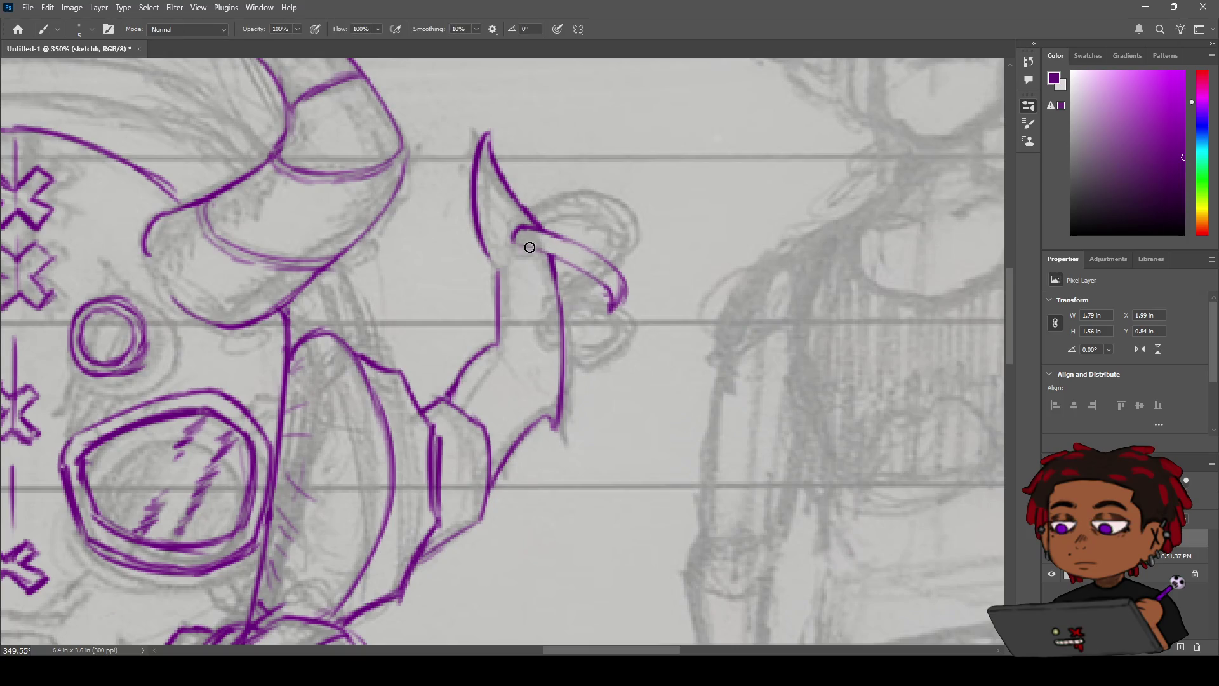
Step: Ink the loop's lower inner edge down to its tip, retrying the stroke until it fits
left_click_drag(556, 260, 613, 308)
key("ctrl+z")
left_click_drag(558, 280, 618, 314)
key("ctrl+z")
key("ctrl+shift+z")
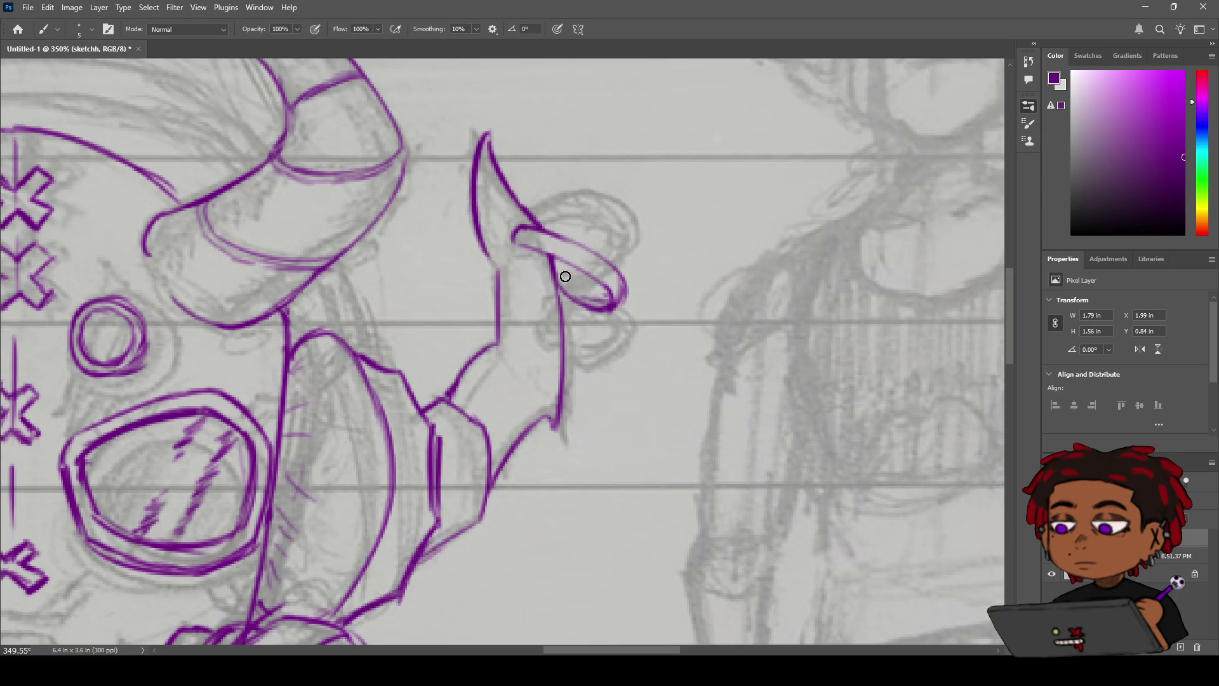
left_click_drag(556, 264, 602, 292)
left_click_drag(551, 261, 615, 298)
key("z")
scroll(591, 259, "down", 5)
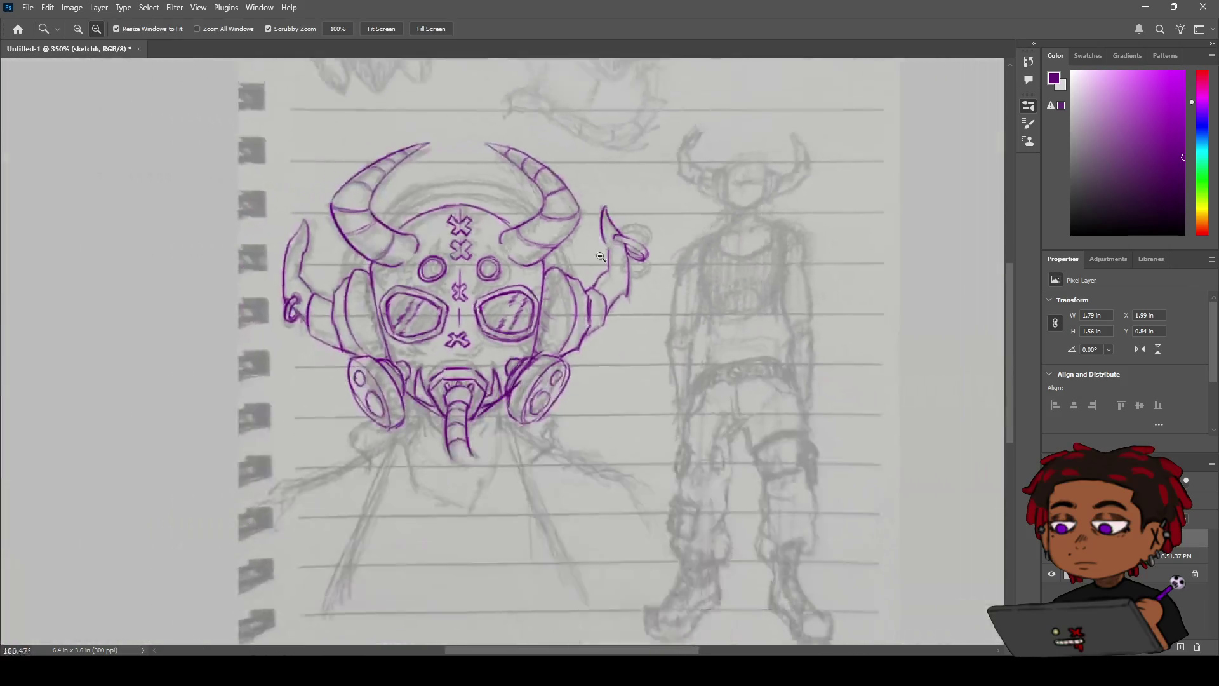
scroll(594, 257, "up", 4)
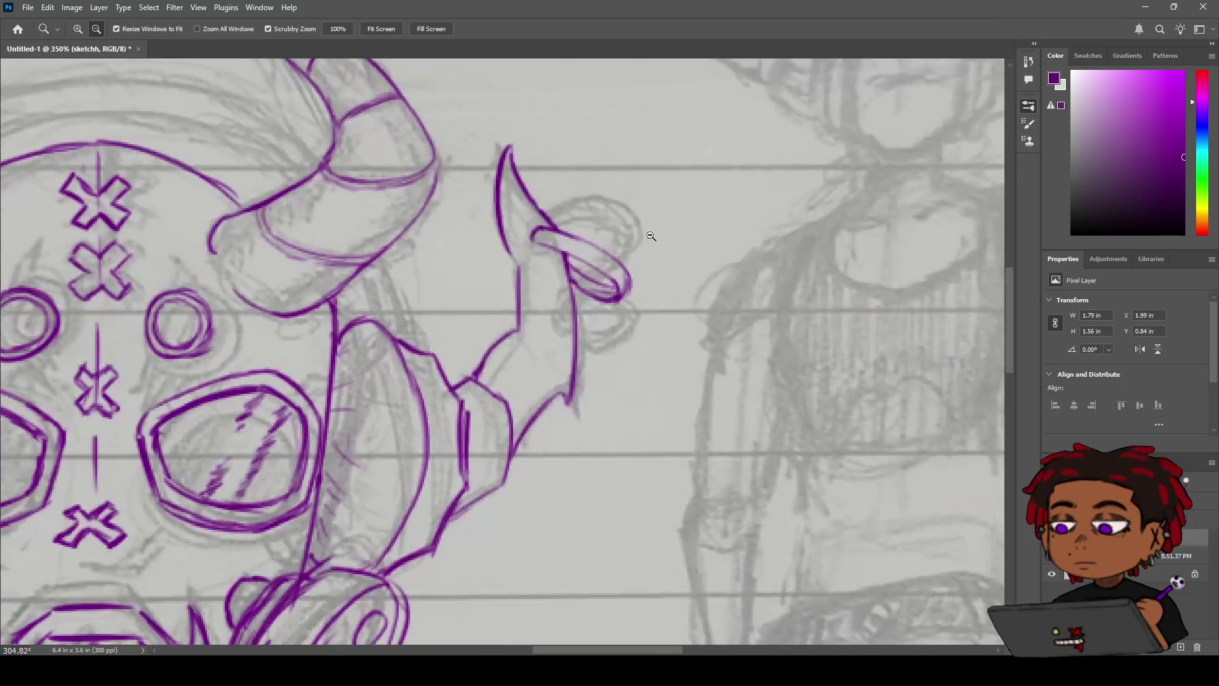
scroll(607, 251, "down", 2)
scroll(612, 248, "down", 1)
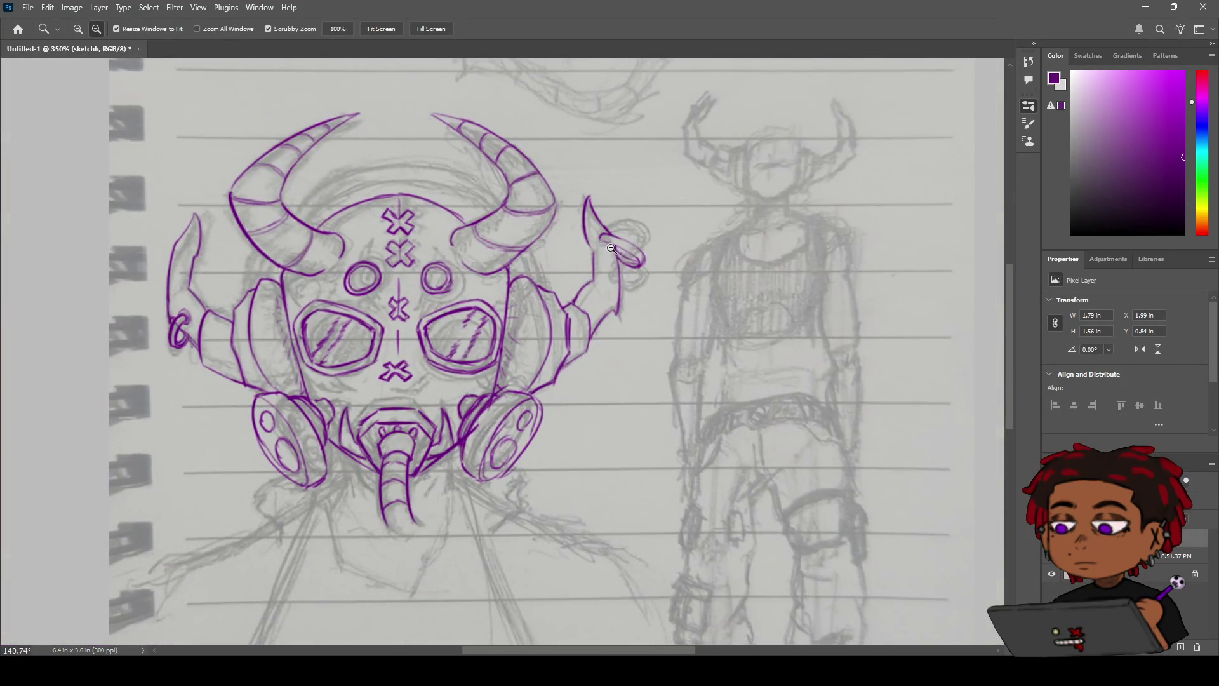
scroll(612, 248, "up", 5)
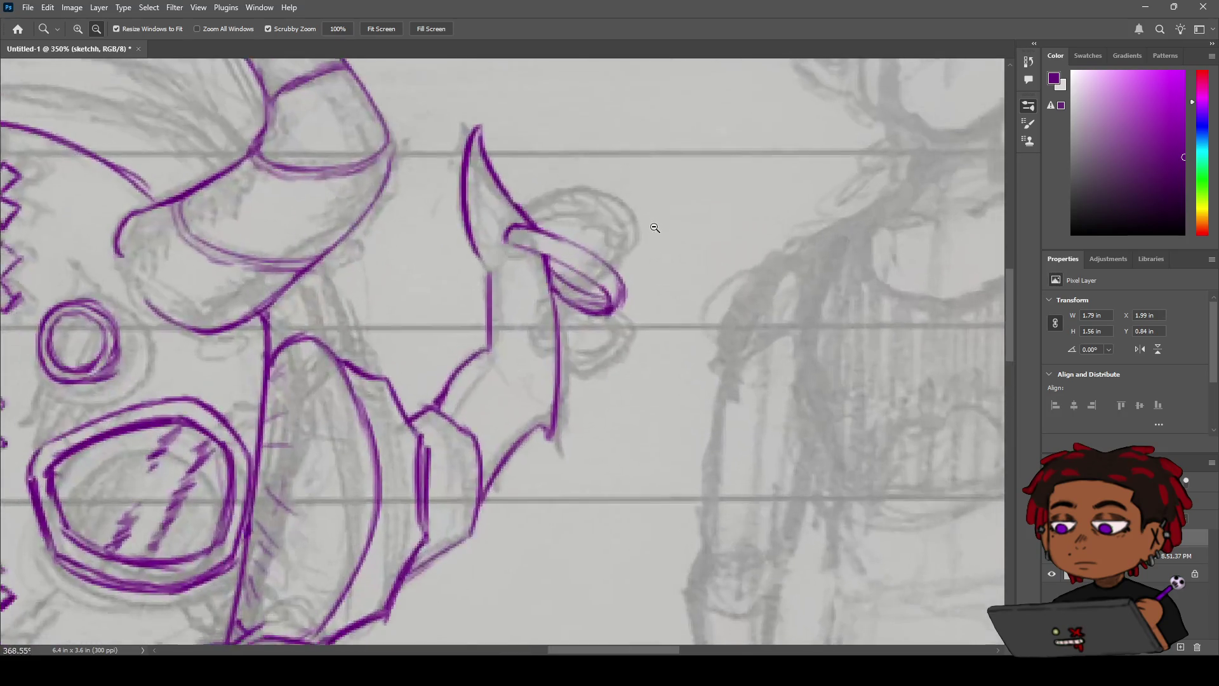
scroll(635, 238, "down", 5)
scroll(661, 227, "up", 5)
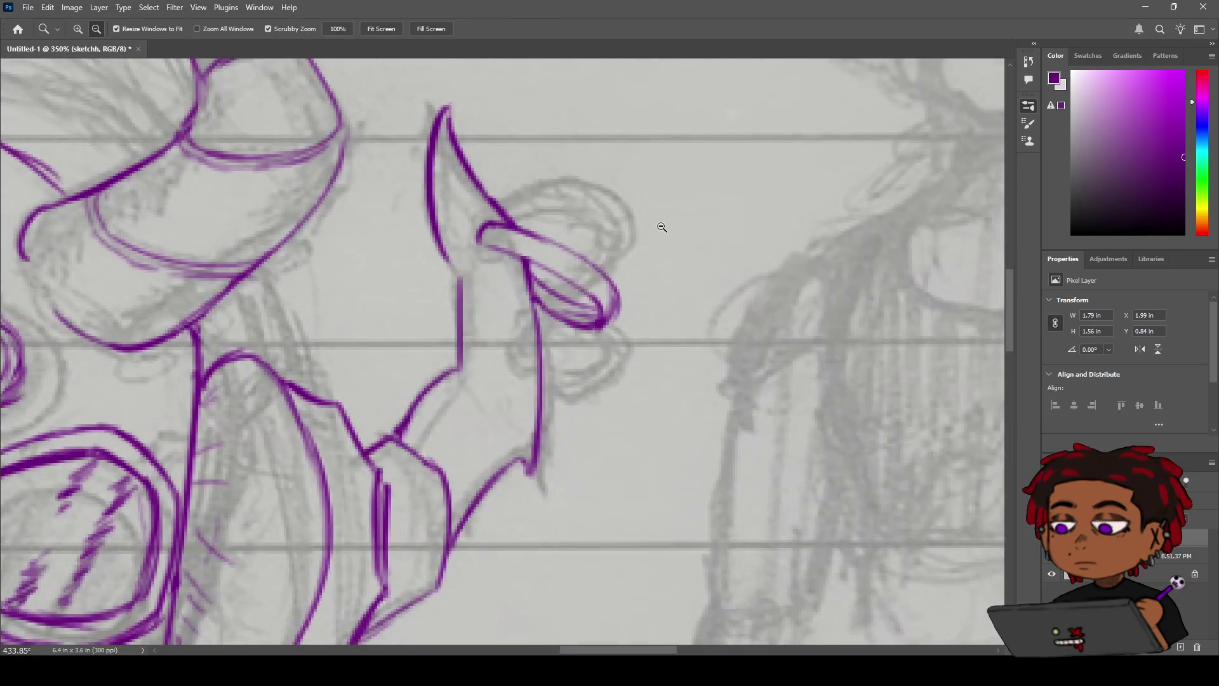
scroll(662, 227, "down", 6)
scroll(610, 261, "up", 2)
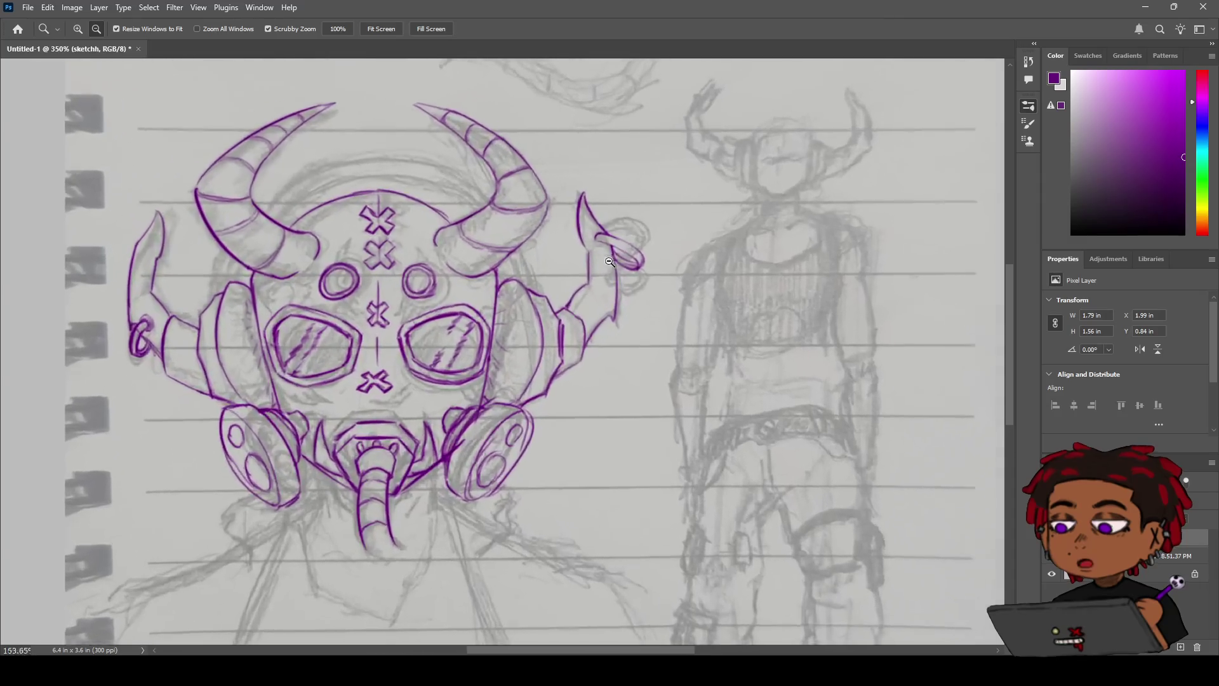
scroll(609, 261, "up", 2)
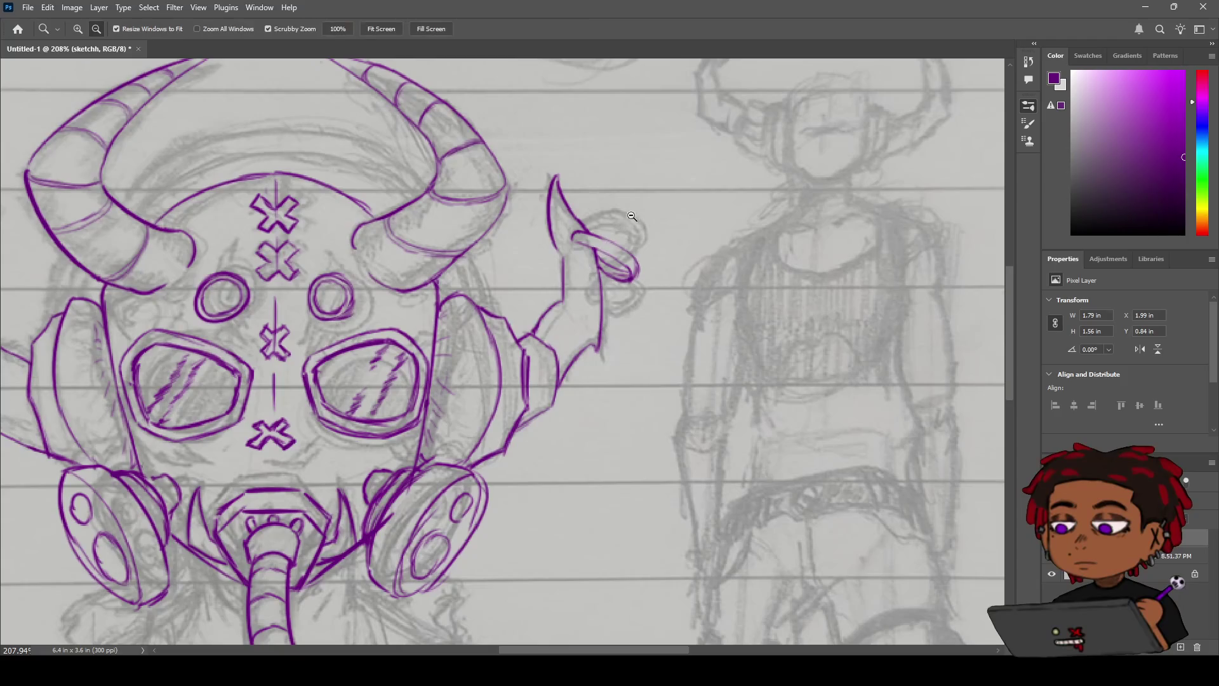
scroll(632, 216, "up", 3)
key("b")
Step: Try inking a small loop at the top of the ear, undoing each attempt
left_click_drag(546, 236, 538, 263)
key("ctrl+z")
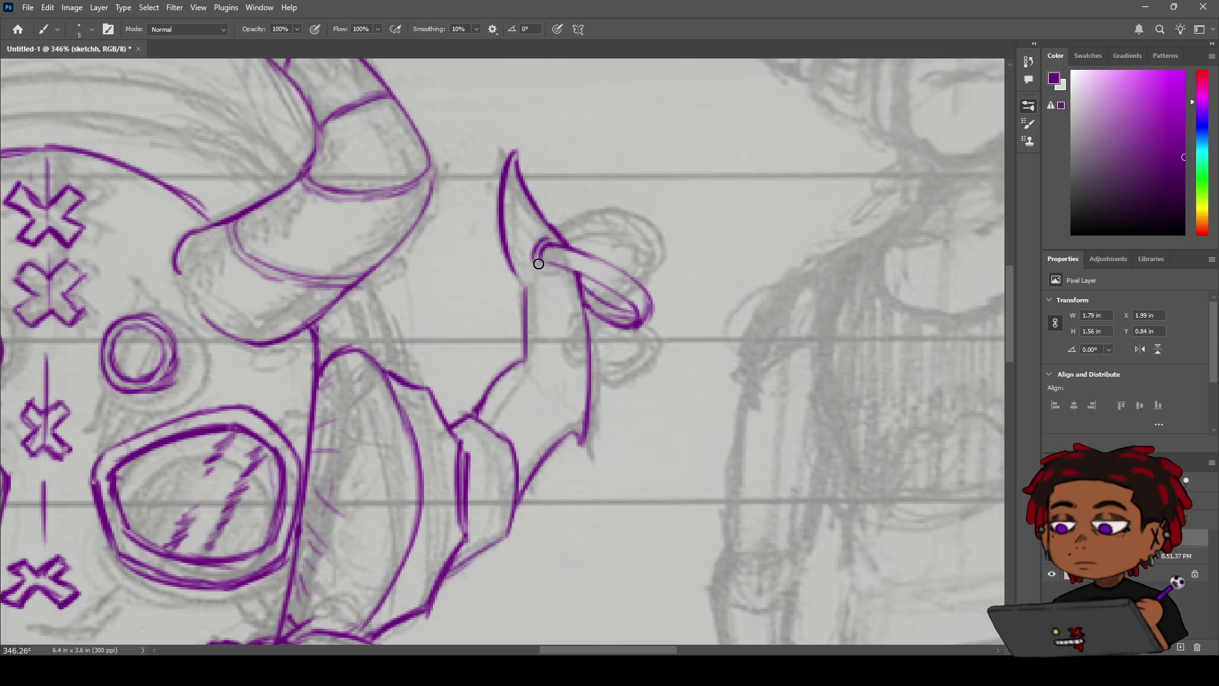
key("ctrl+z")
left_click_drag(551, 244, 544, 271)
key("ctrl+z")
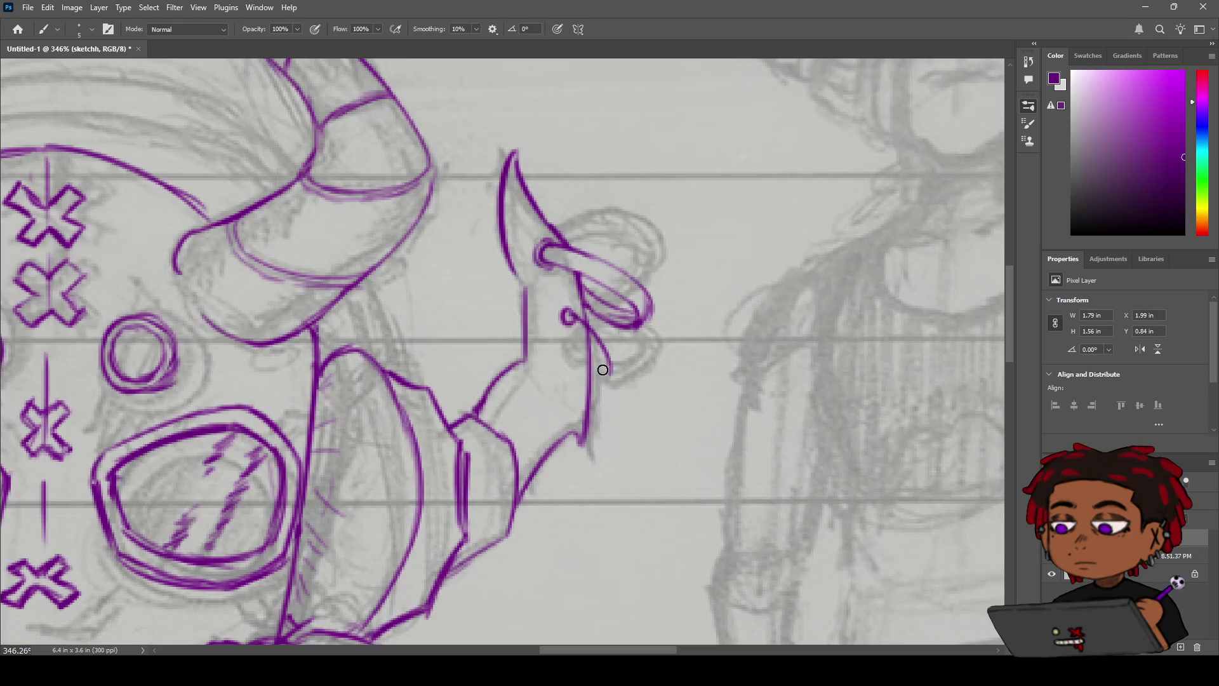
Step: Draw a short tail linking the small ear loop down to the hooked ear curve
left_click_drag(568, 310, 603, 371)
key("ctrl+z")
left_click_drag(571, 319, 608, 370)
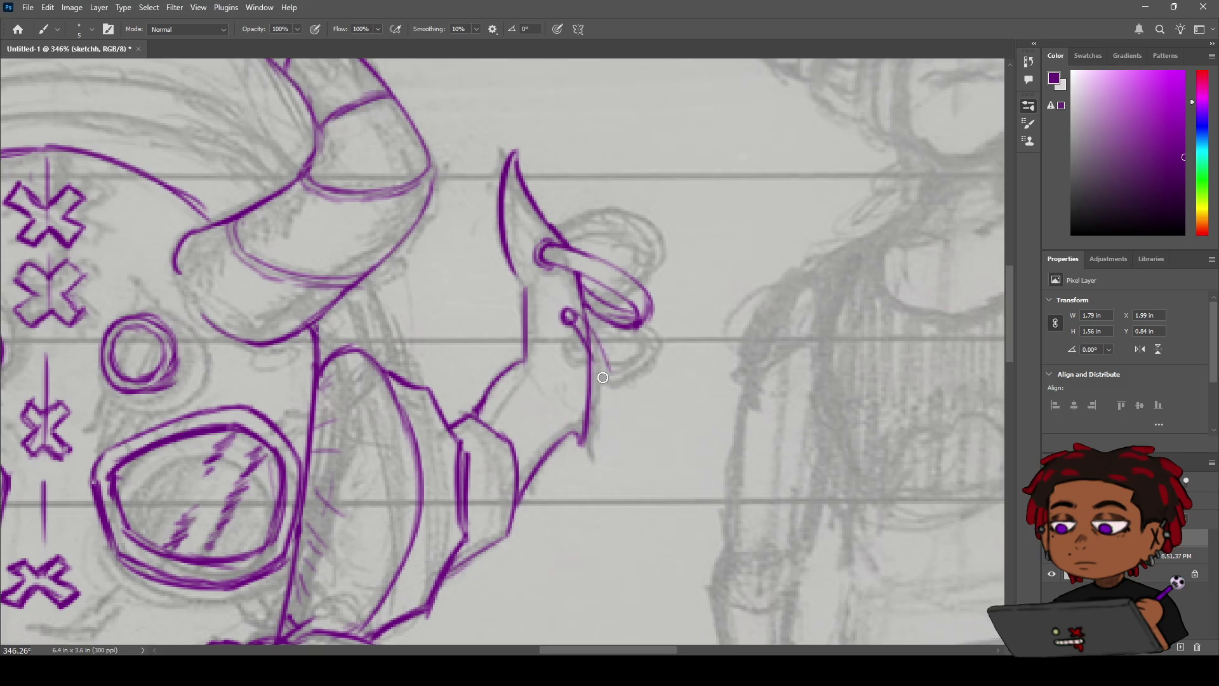
key("ctrl+z")
mouse_move(579, 322)
left_mouse_down()
mouse_move(609, 343)
mouse_move(600, 381)
left_mouse_up()
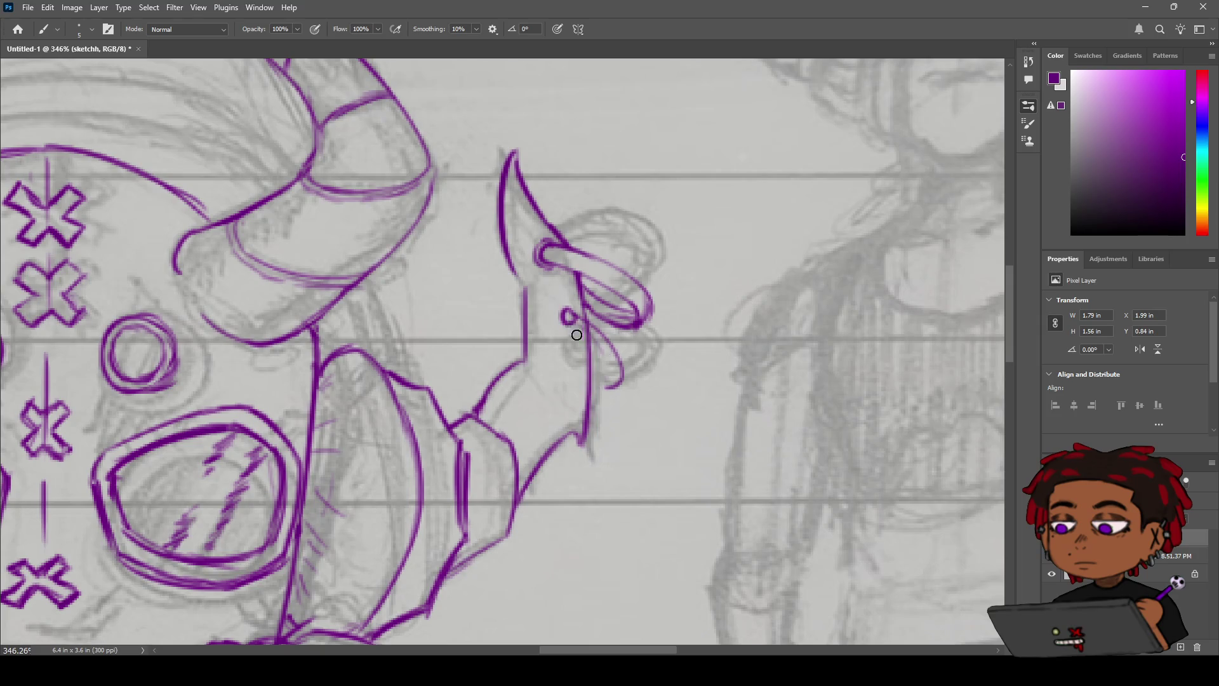
left_click_drag(567, 321, 604, 384)
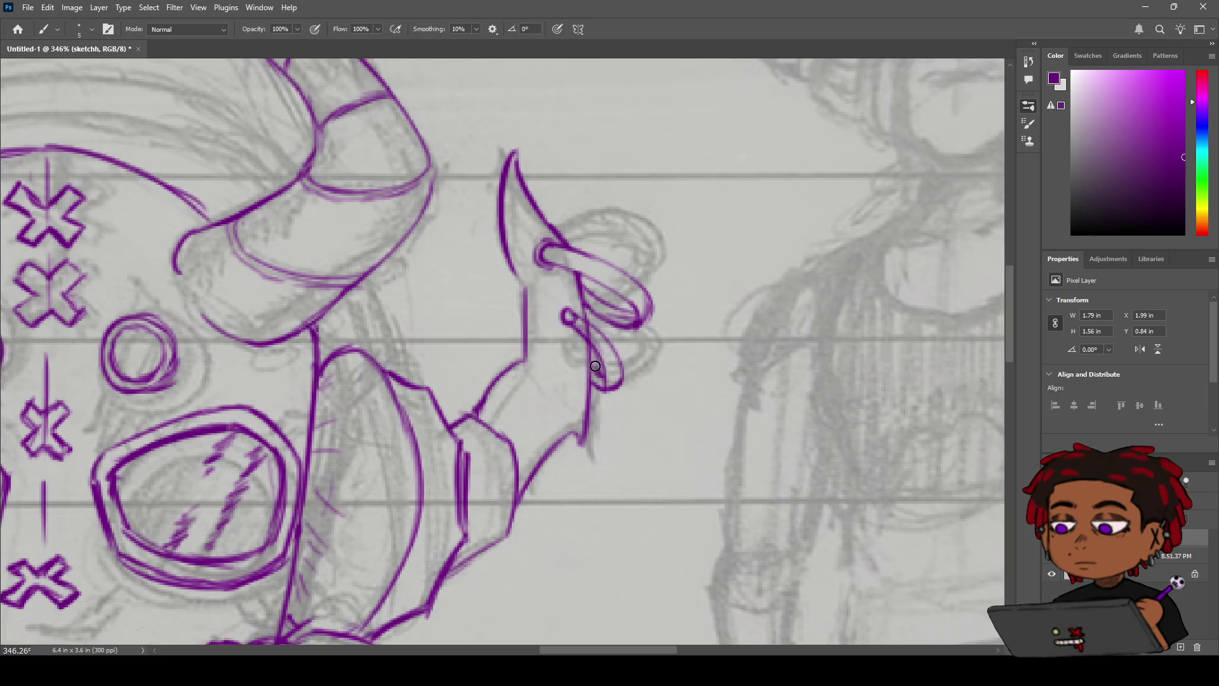
Step: Ink the ear-ring loop and a curved line beside it, then zoom out to check
mouse_move(583, 326)
left_mouse_down()
mouse_move(600, 379)
mouse_move(612, 350)
mouse_move(584, 319)
left_mouse_up()
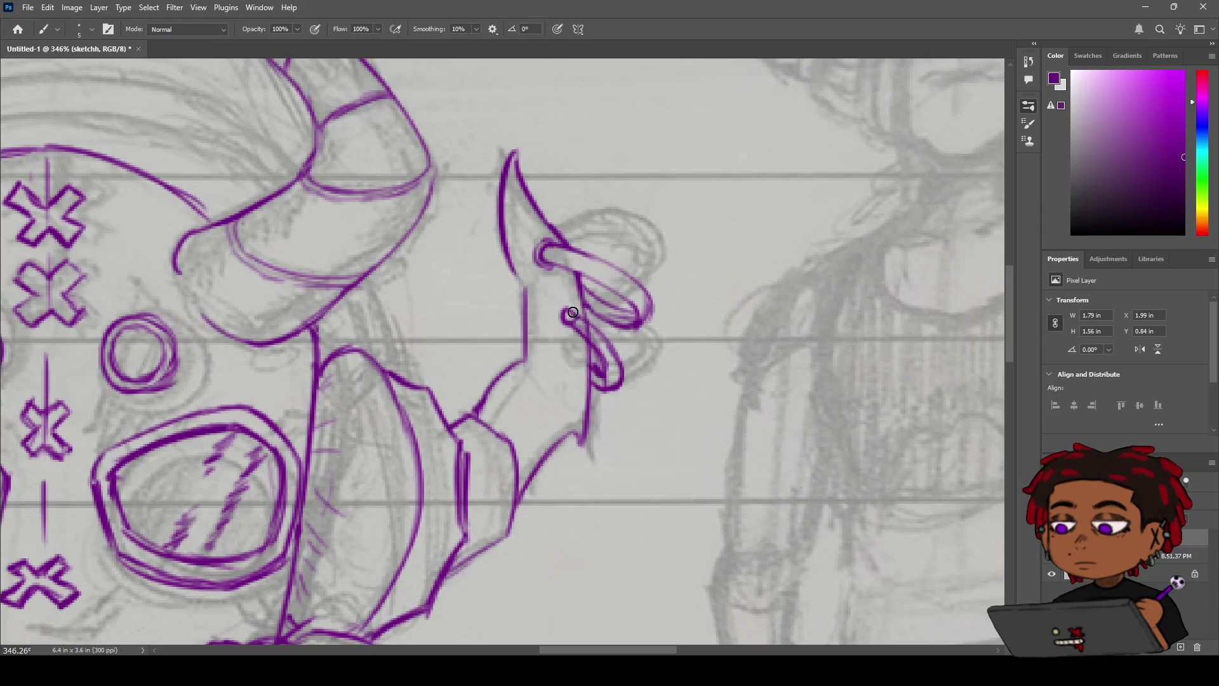
key("e")
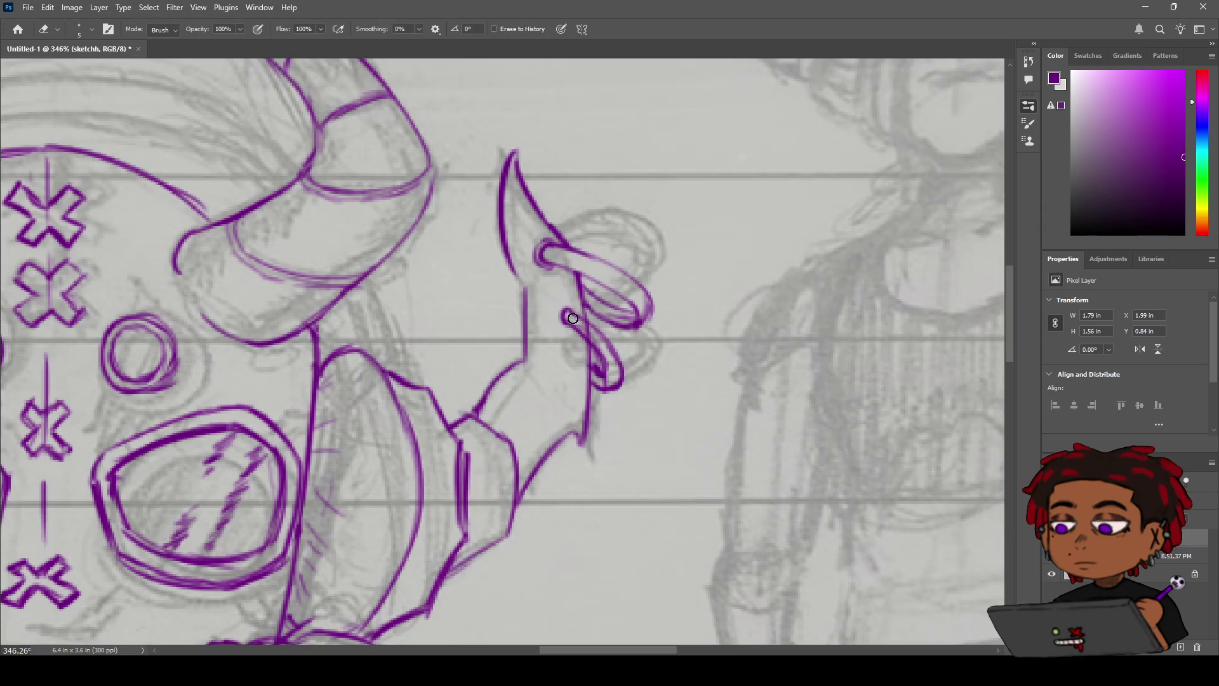
key("b")
mouse_move(571, 308)
left_mouse_down()
mouse_move(595, 327)
mouse_move(574, 302)
left_mouse_up()
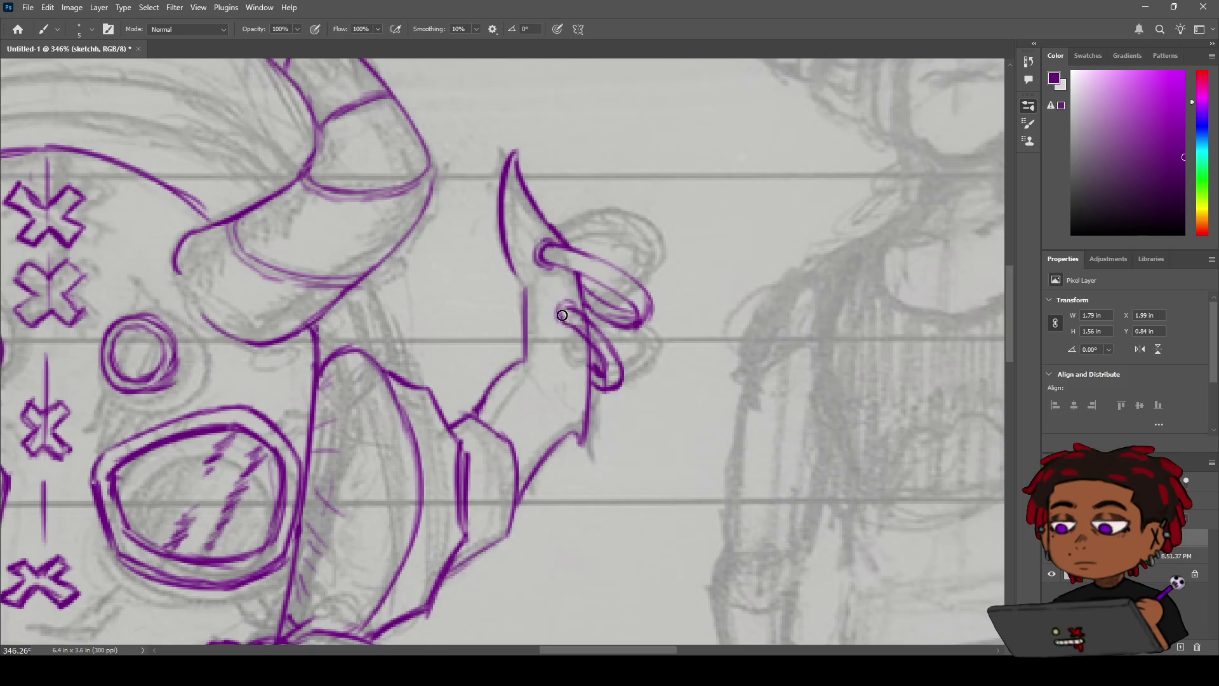
left_click_drag(557, 307, 565, 328)
key("z")
mouse_move(602, 291)
left_mouse_down()
mouse_move(568, 296)
mouse_move(580, 287)
left_mouse_up()
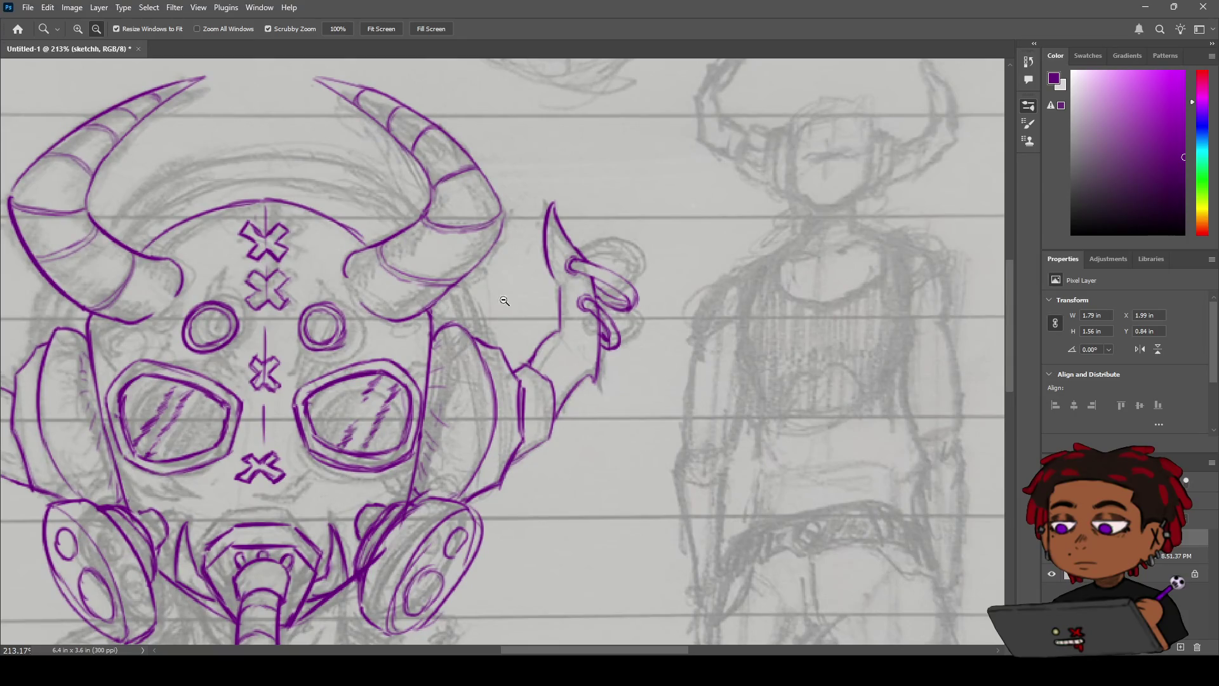
key("space")
left_click_drag(401, 358, 680, 255)
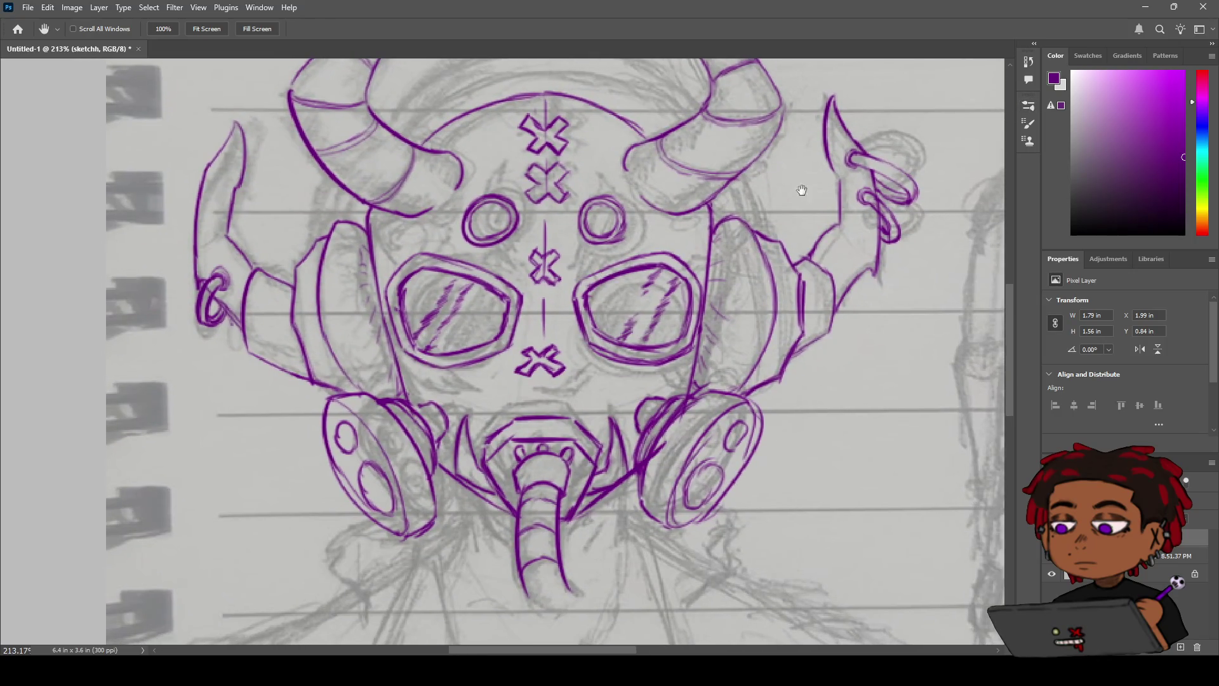
left_click_drag(598, 242, 546, 258)
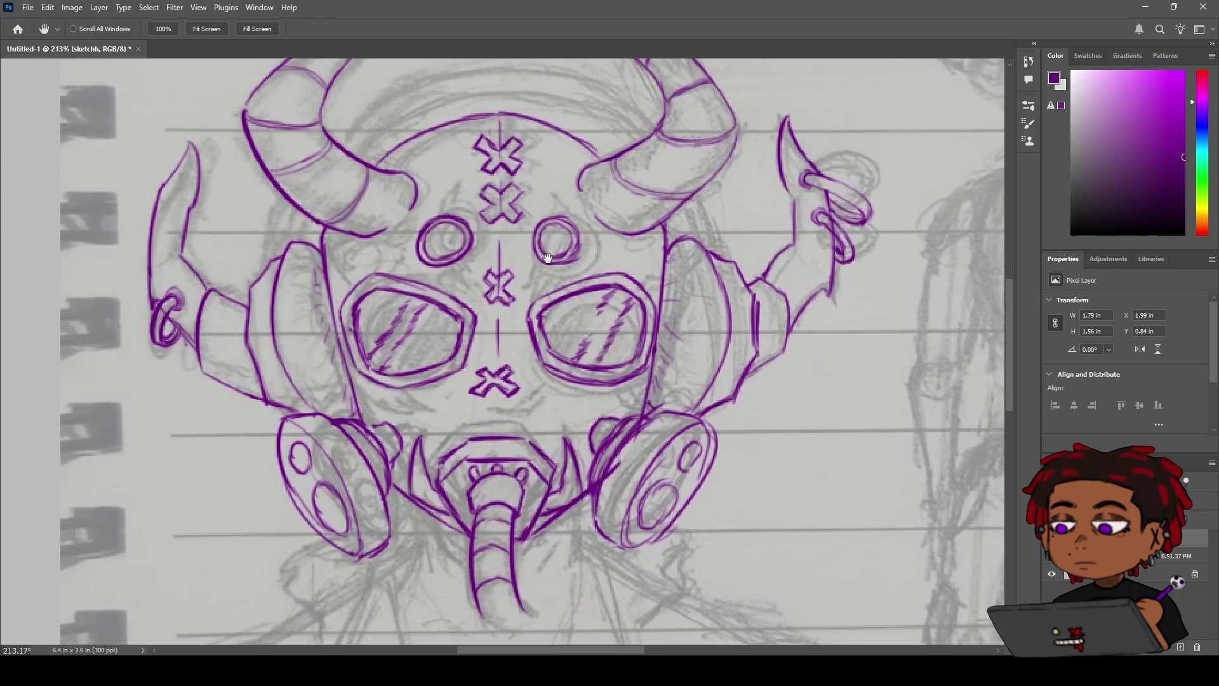
scroll(546, 258, "up", 5)
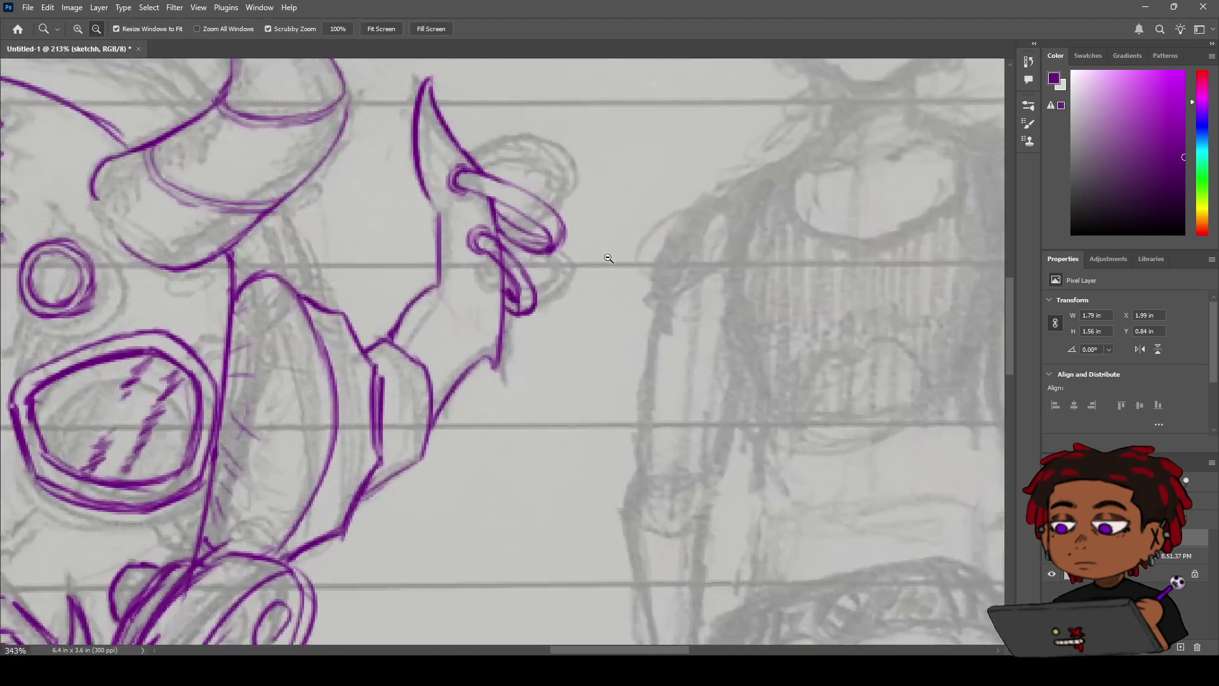
Step: Erase the stray stroke inside the lower ear ring, then zoom out to view the whole mask
key("e")
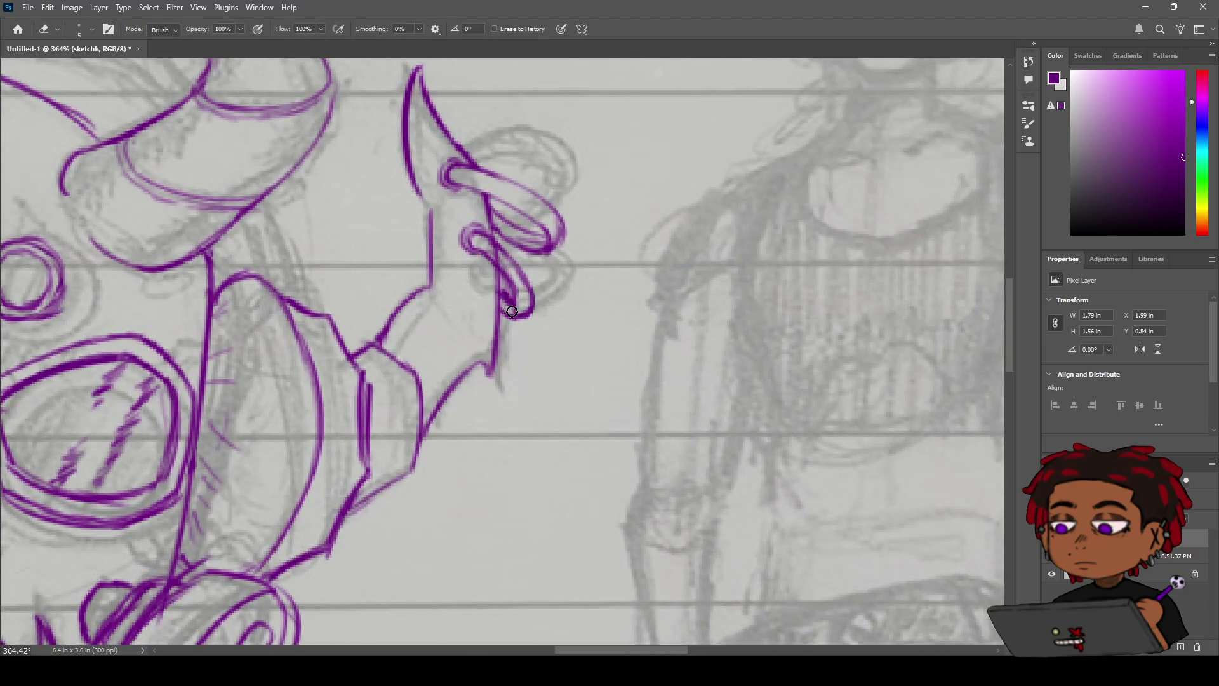
left_click_drag(519, 307, 516, 290)
key("b")
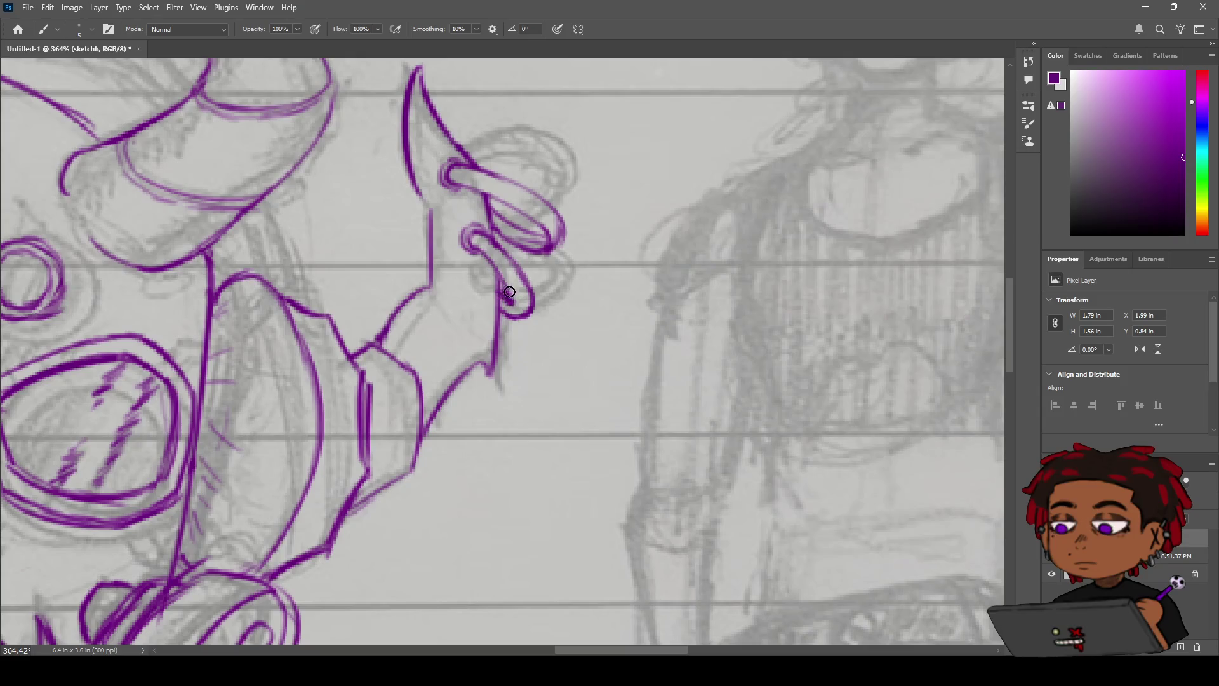
key("z")
left_click(496, 290, "alt")
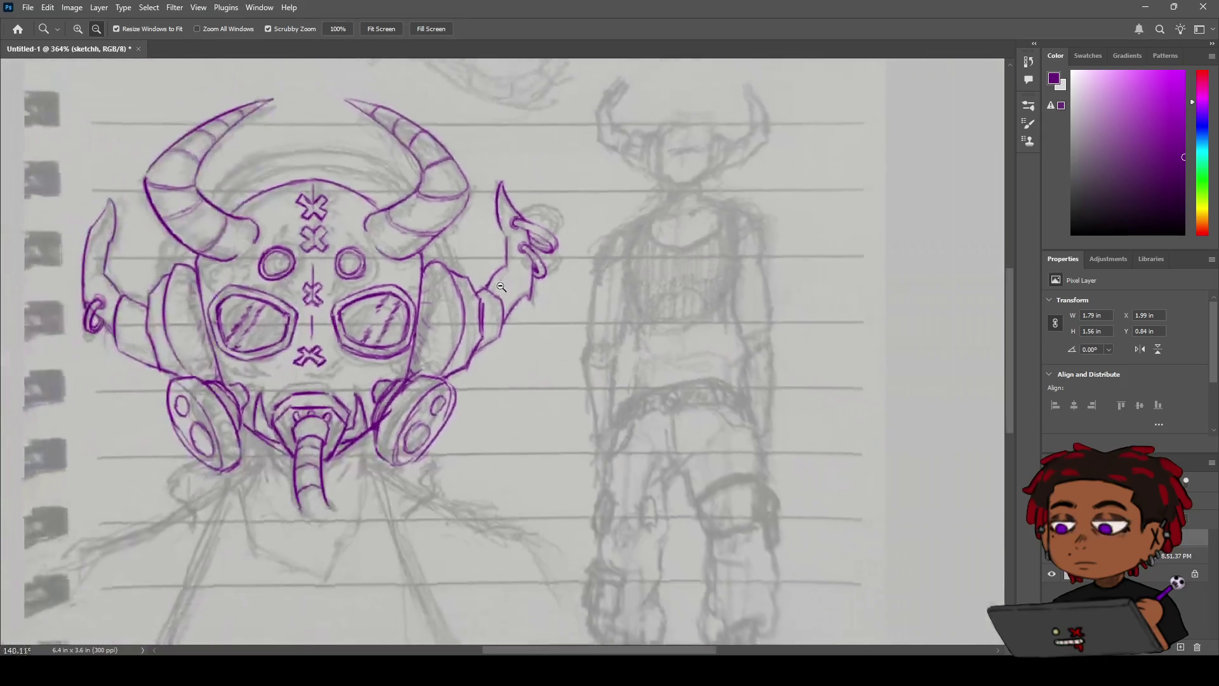
left_click_drag(496, 289, 533, 270)
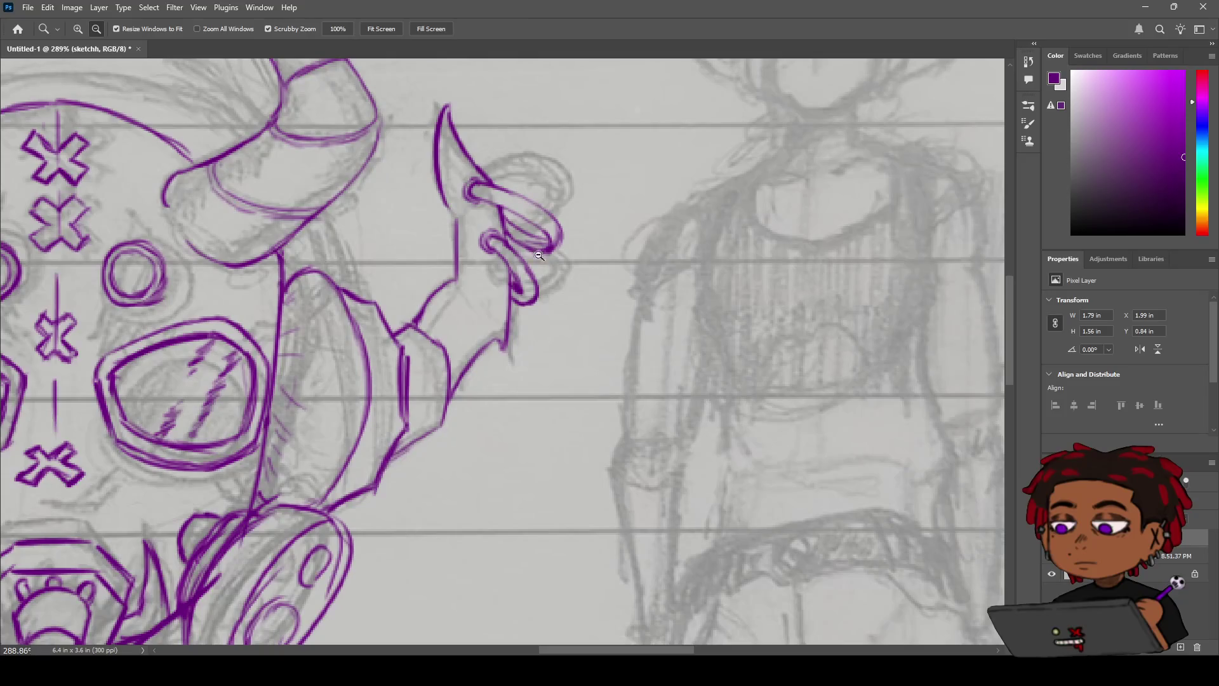
left_click(534, 273, "alt")
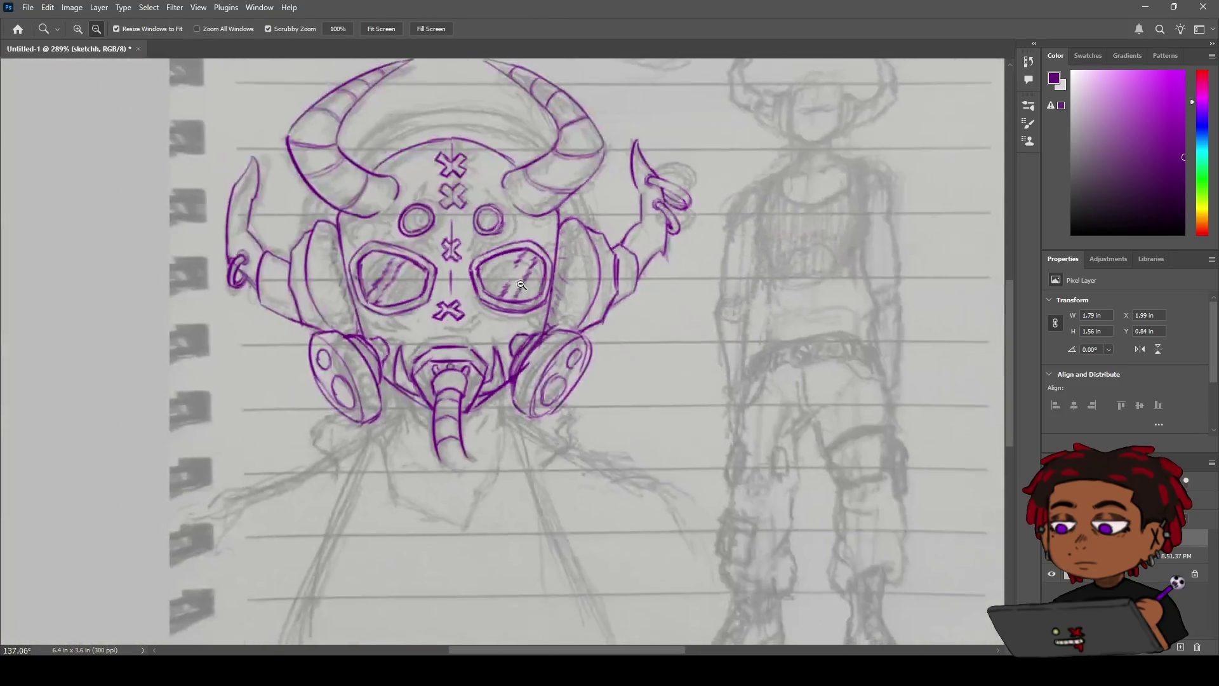
left_click_drag(521, 285, 884, 394)
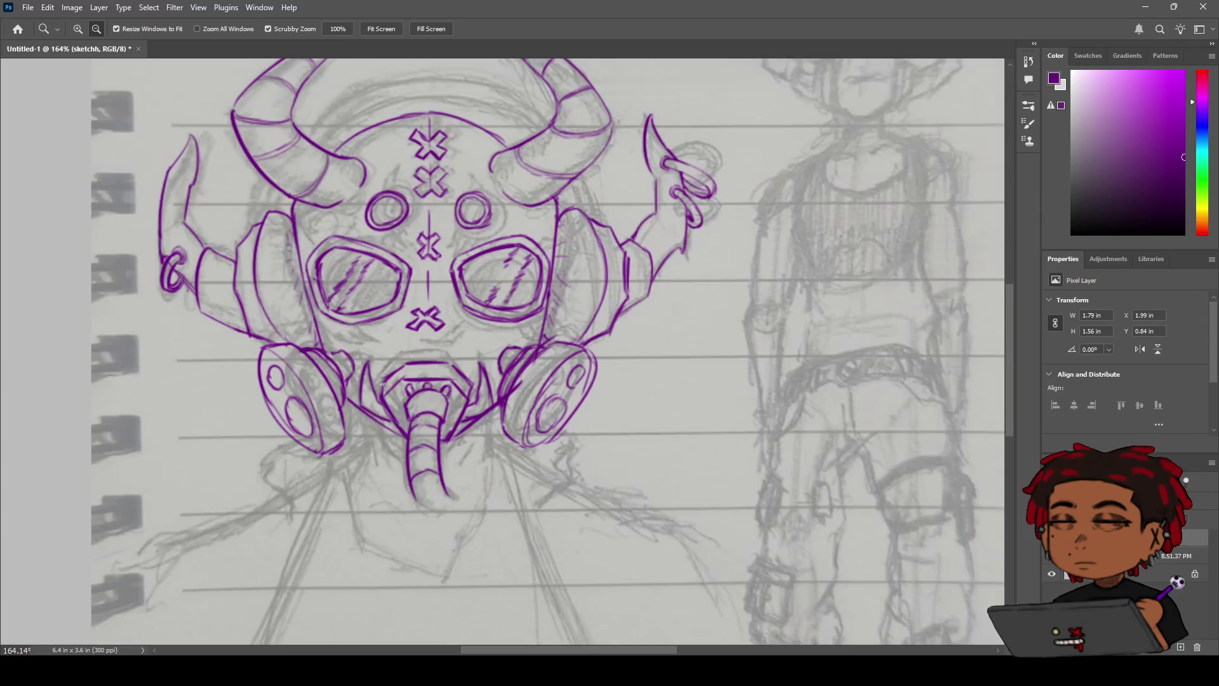
key("ctrl+comma")
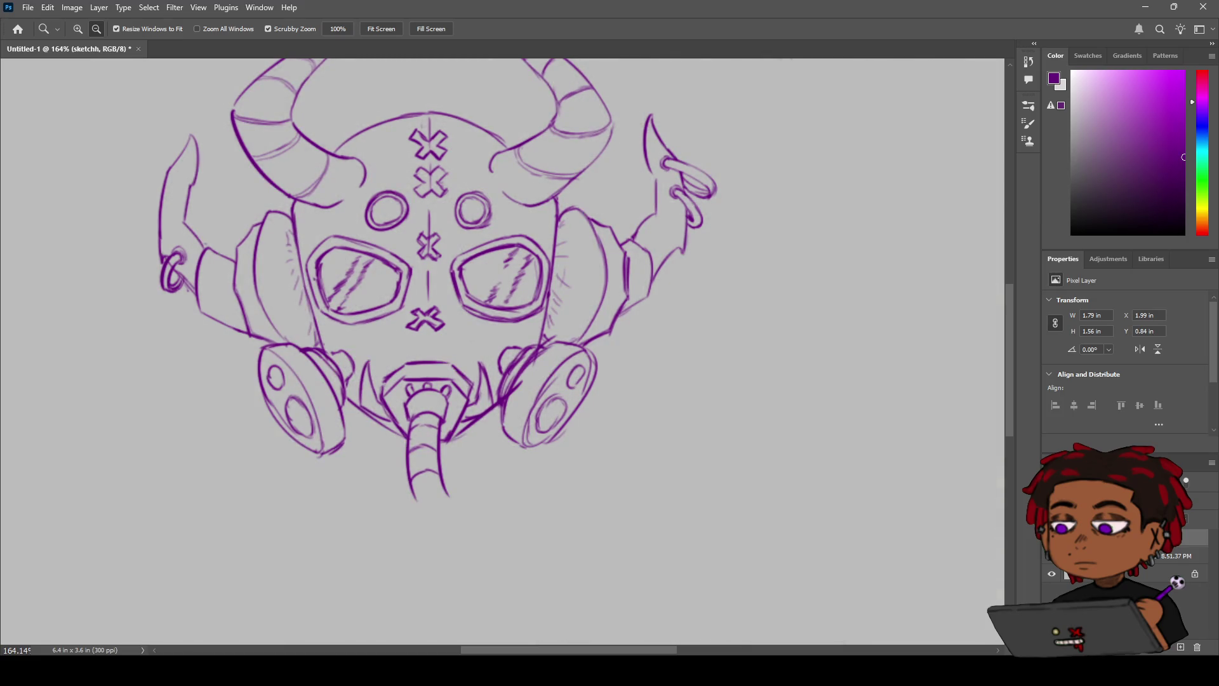
left_click(697, 306, "alt")
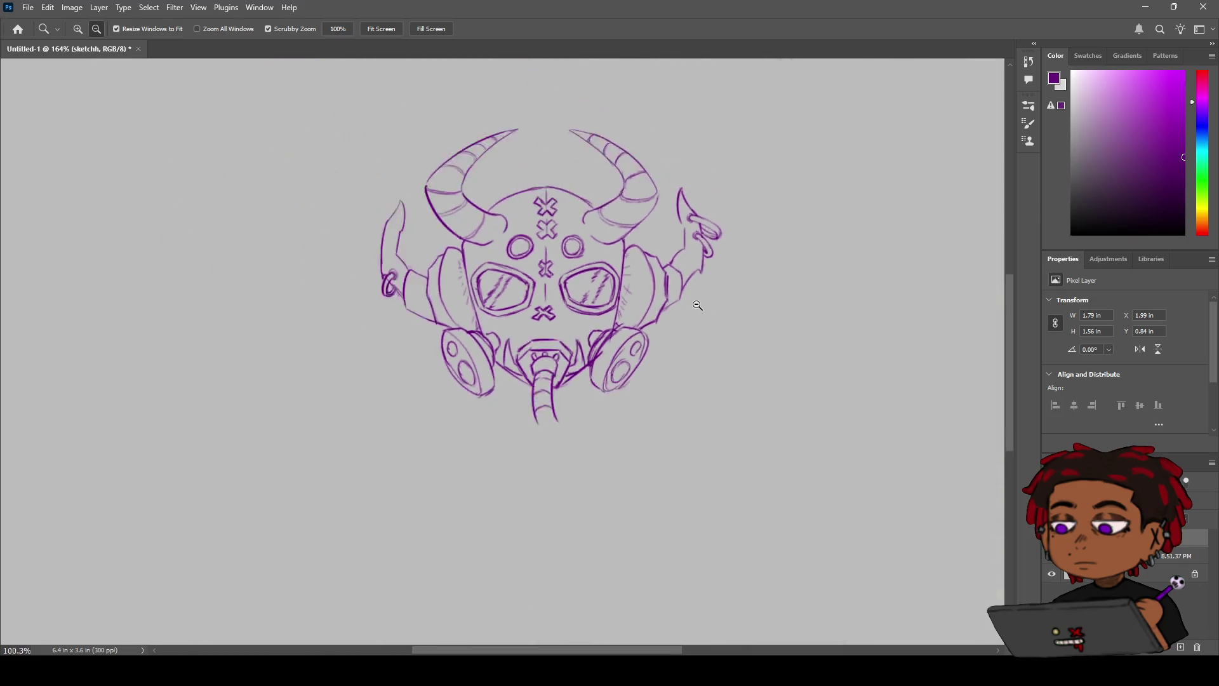
left_click_drag(698, 305, 707, 299)
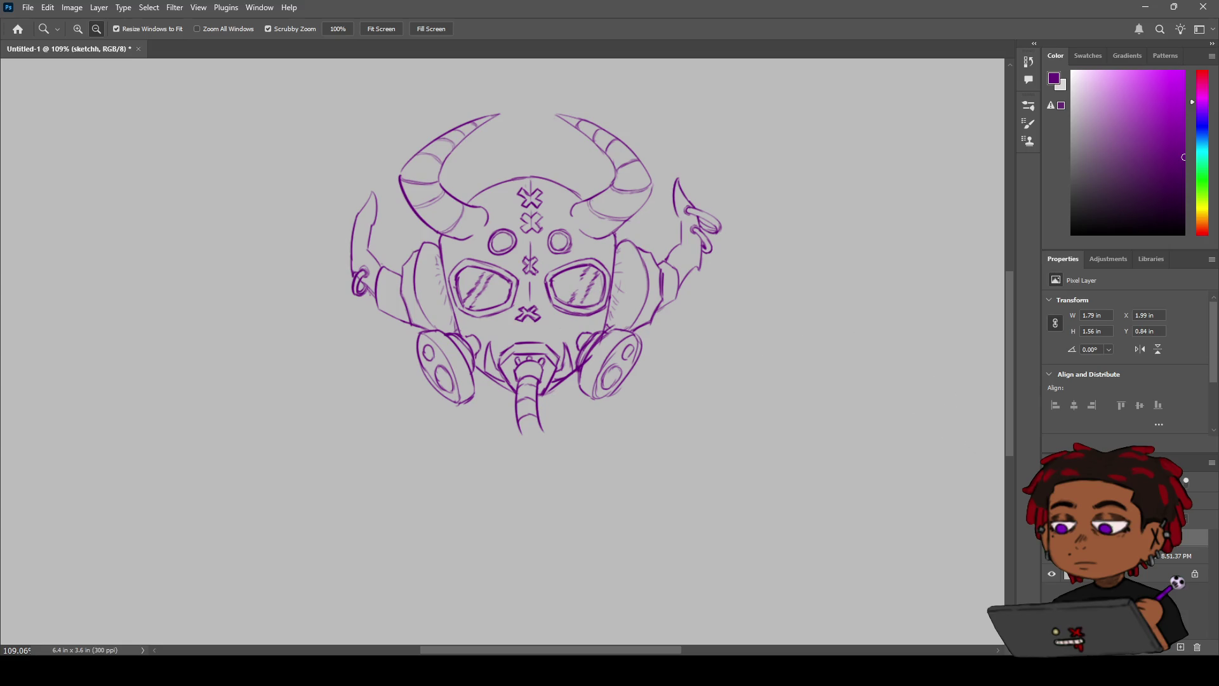
left_click(1051, 592)
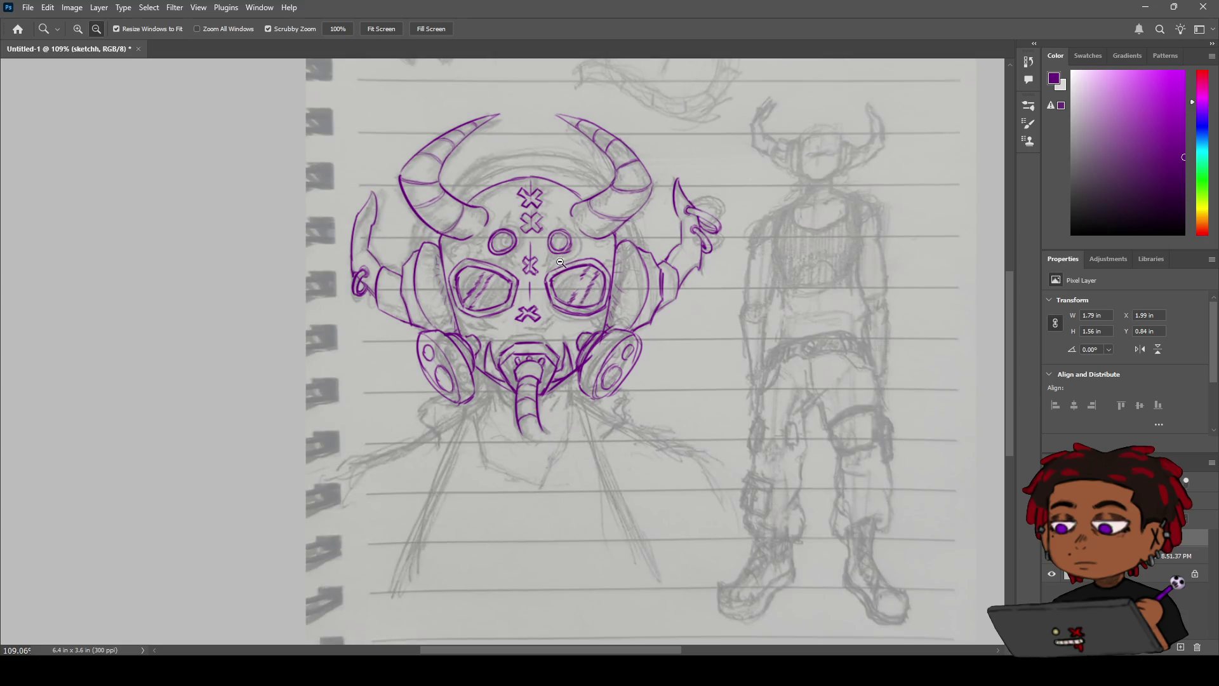
left_click_drag(585, 274, 629, 275)
Step: With the Eraser active, pan across the mask looking for stray purple strokes
key("e")
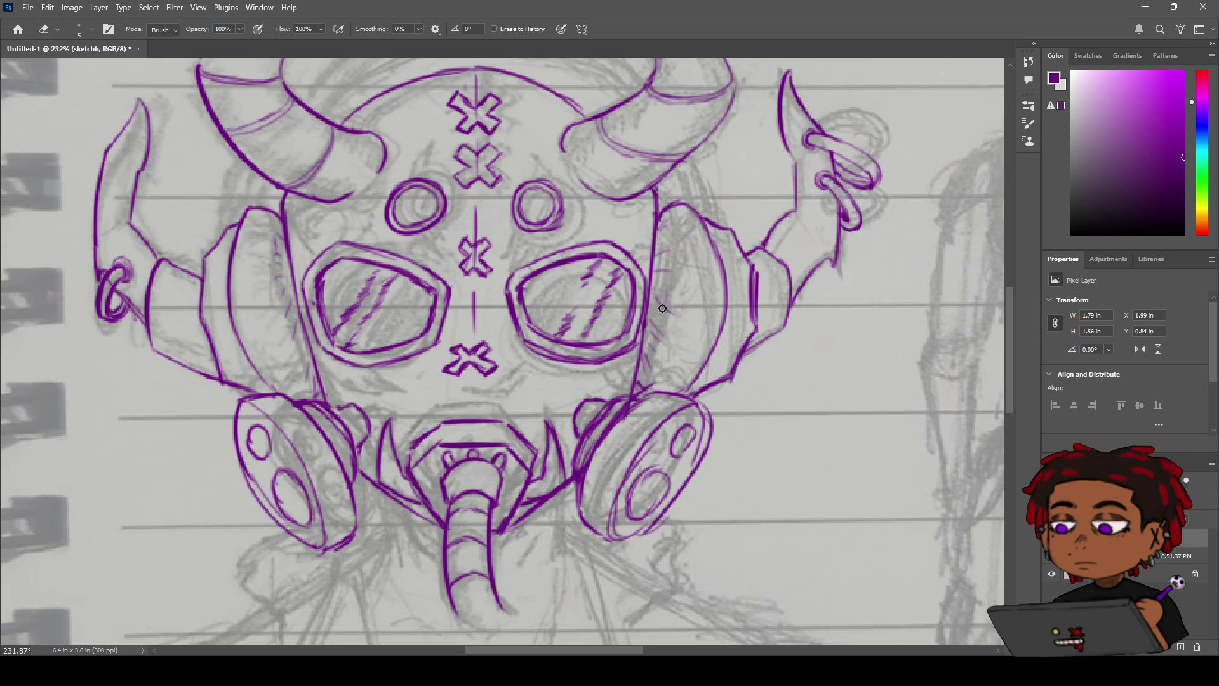
mouse_move(578, 244)
left_mouse_down()
mouse_move(577, 261)
mouse_move(616, 269)
left_mouse_up()
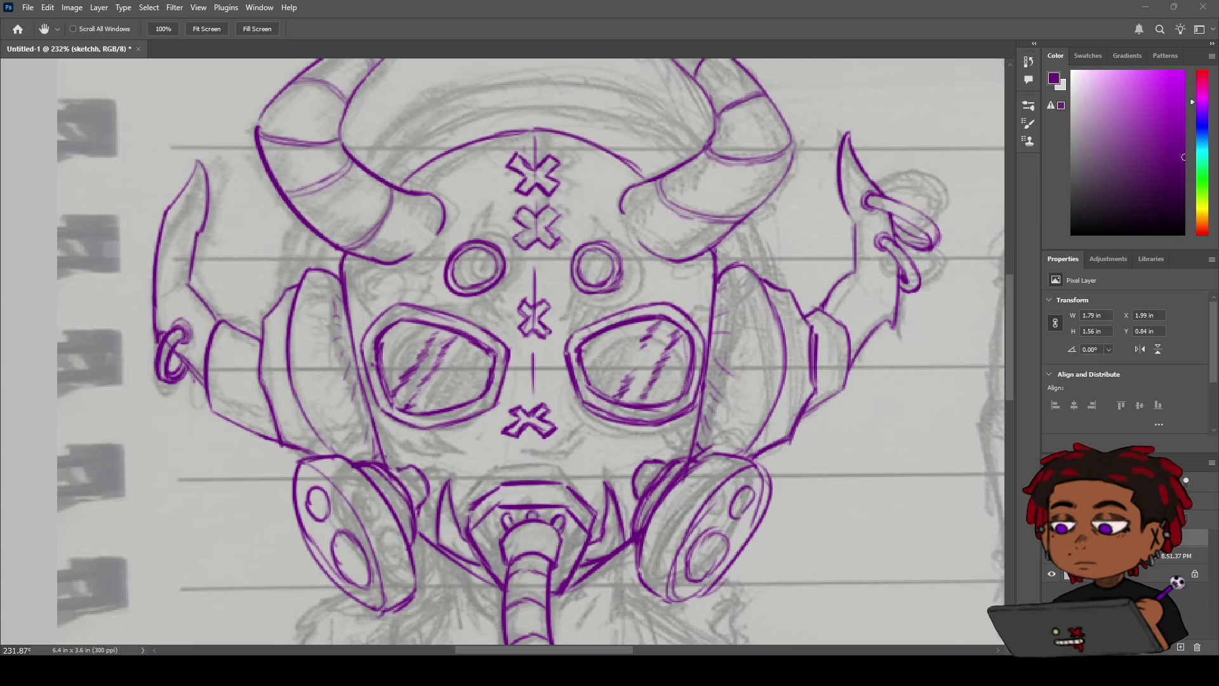
Step: Hide the pencil sketch layer and zoom in to inspect the lineart on its own
mouse_move(611, 324)
left_mouse_down()
mouse_move(521, 323)
mouse_move(580, 323)
left_mouse_up()
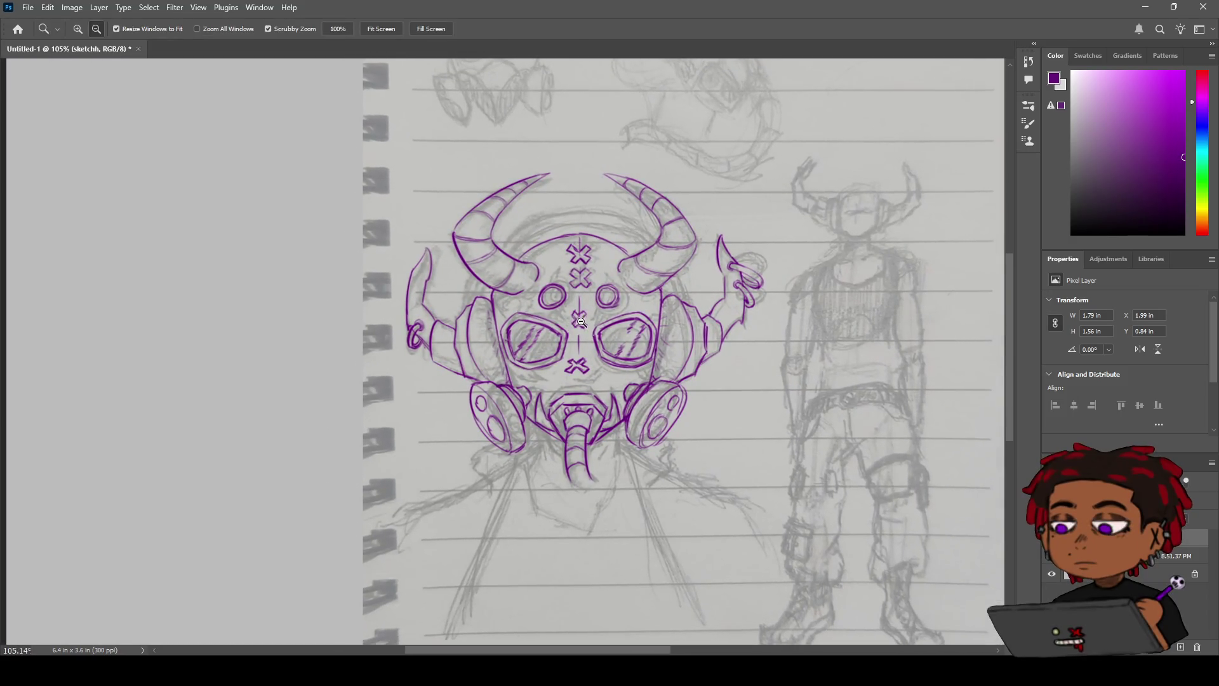
key("h")
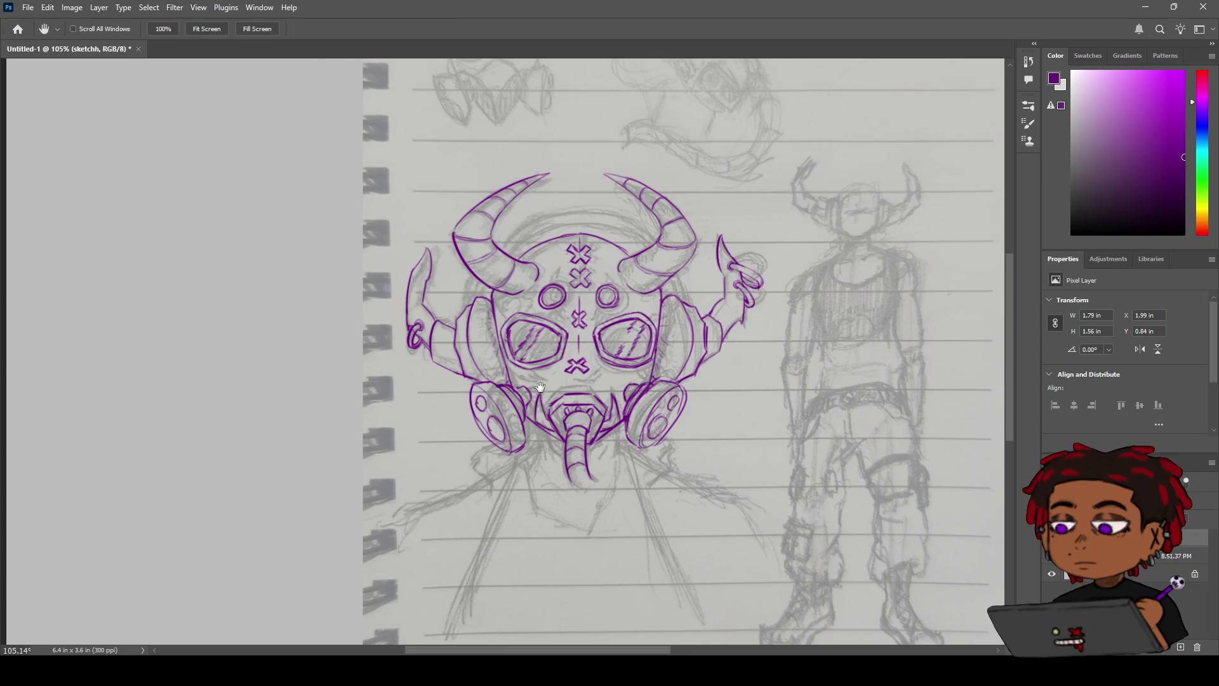
key("b")
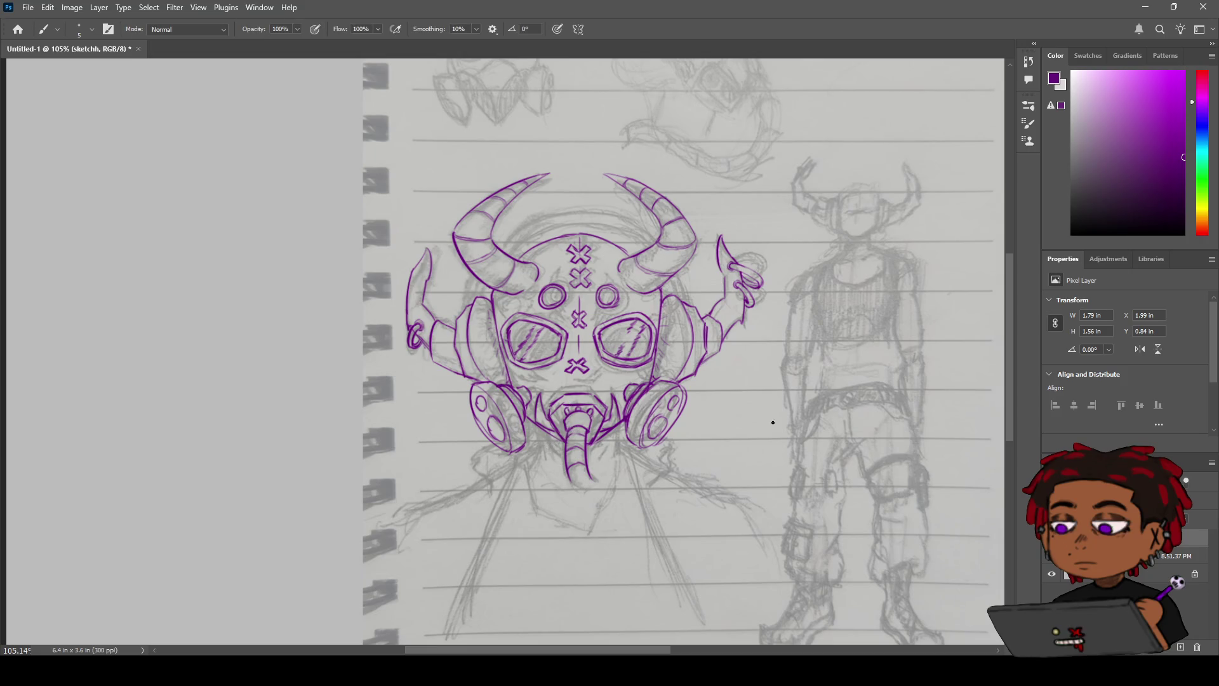
left_click(1052, 556)
key("z")
mouse_move(560, 324)
left_mouse_down()
mouse_move(600, 333)
mouse_move(583, 340)
left_mouse_up()
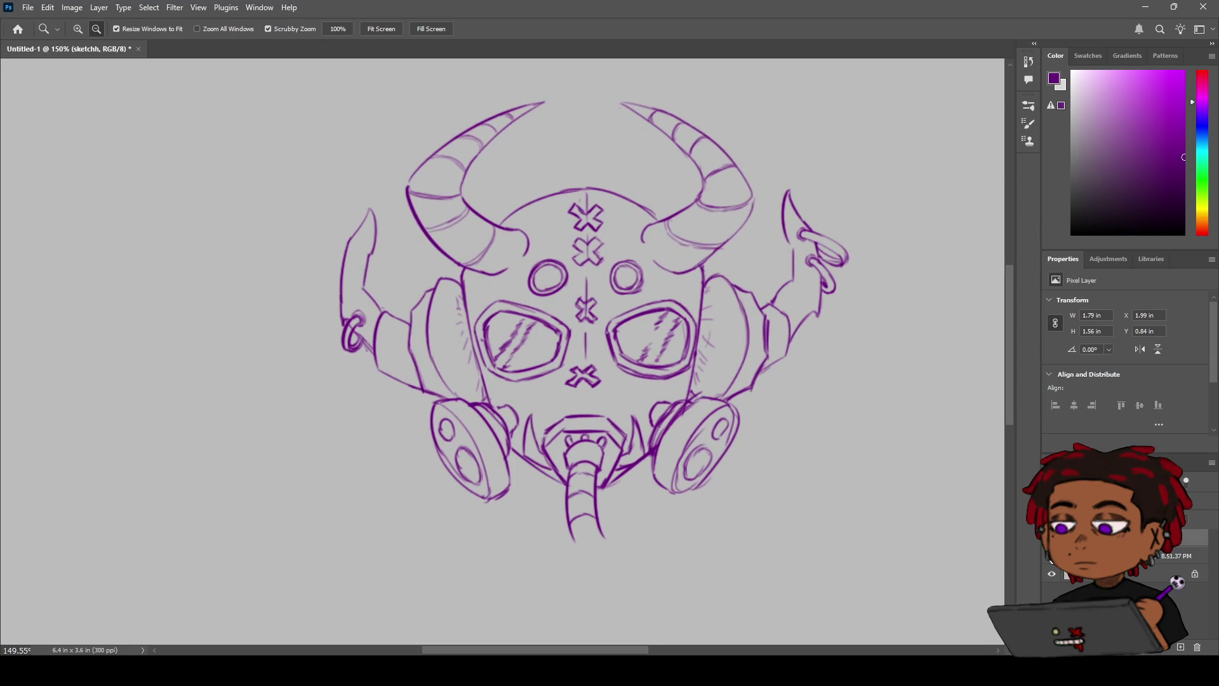
Step: Show the sketch layer again and draw a short line below the left horn
left_click(1052, 556)
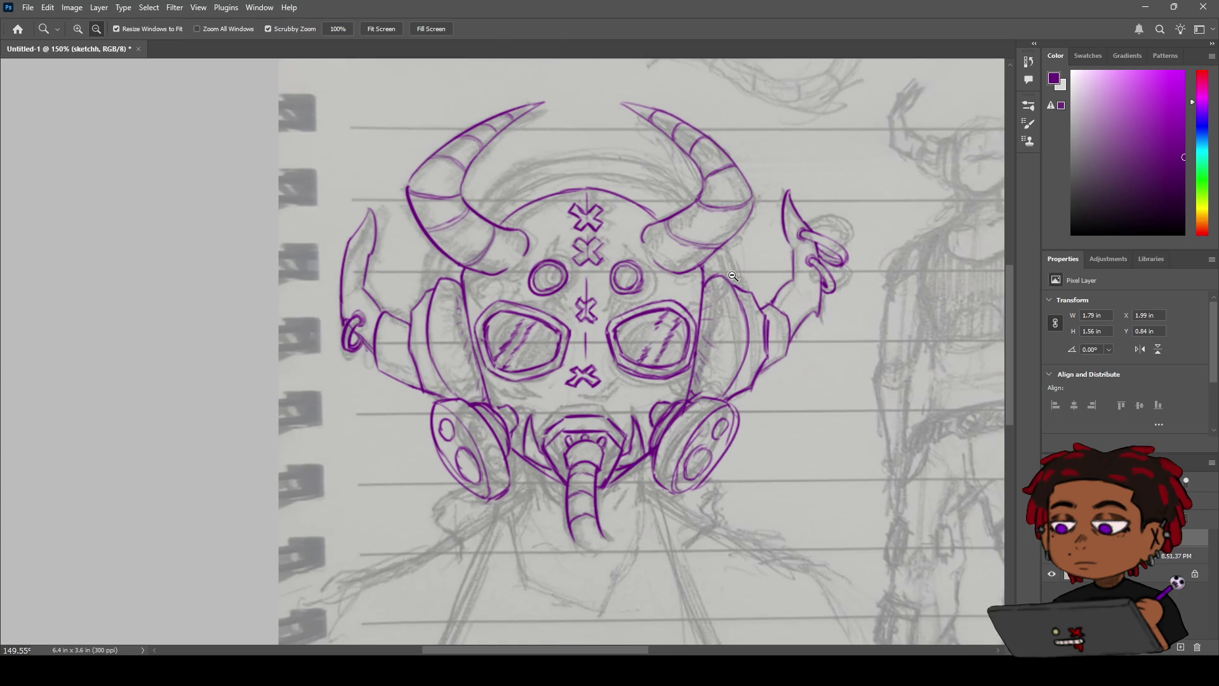
key("b")
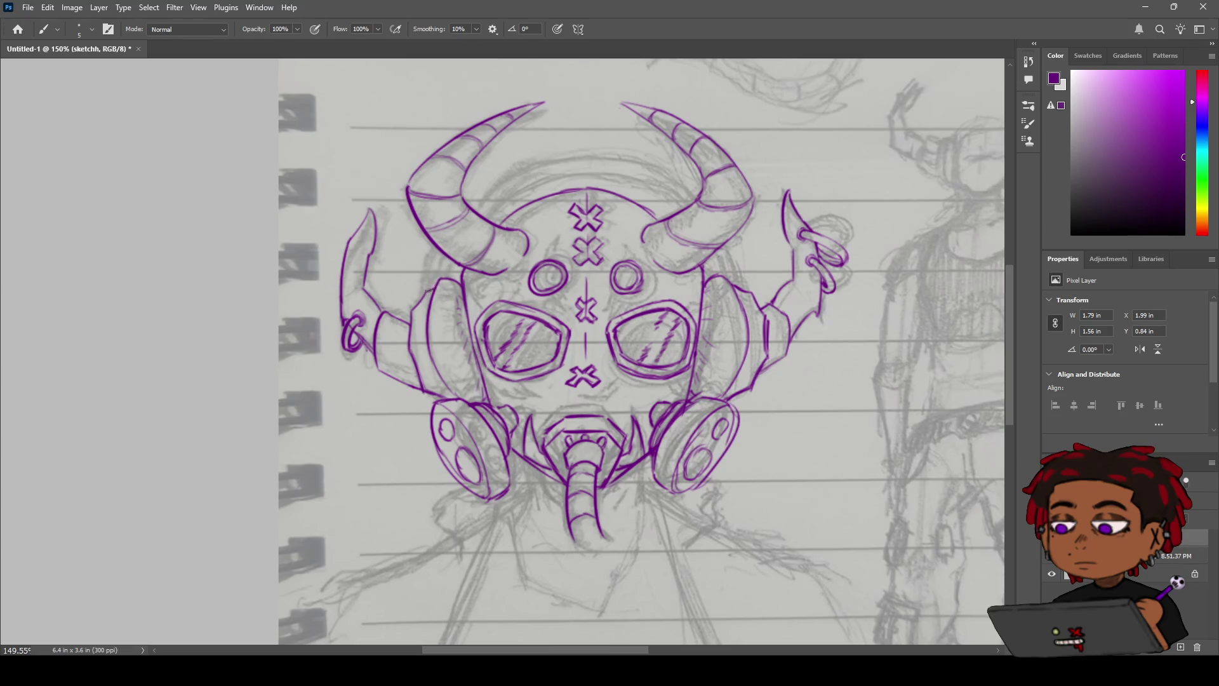
left_click_drag(443, 254, 426, 289)
Step: Redraw the line below the left horn and retry the curved stroke along the right forehead
key("ctrl+z")
left_click_drag(442, 257, 435, 283)
key("ctrl+z")
left_click_drag(589, 161, 686, 193)
key("ctrl+z")
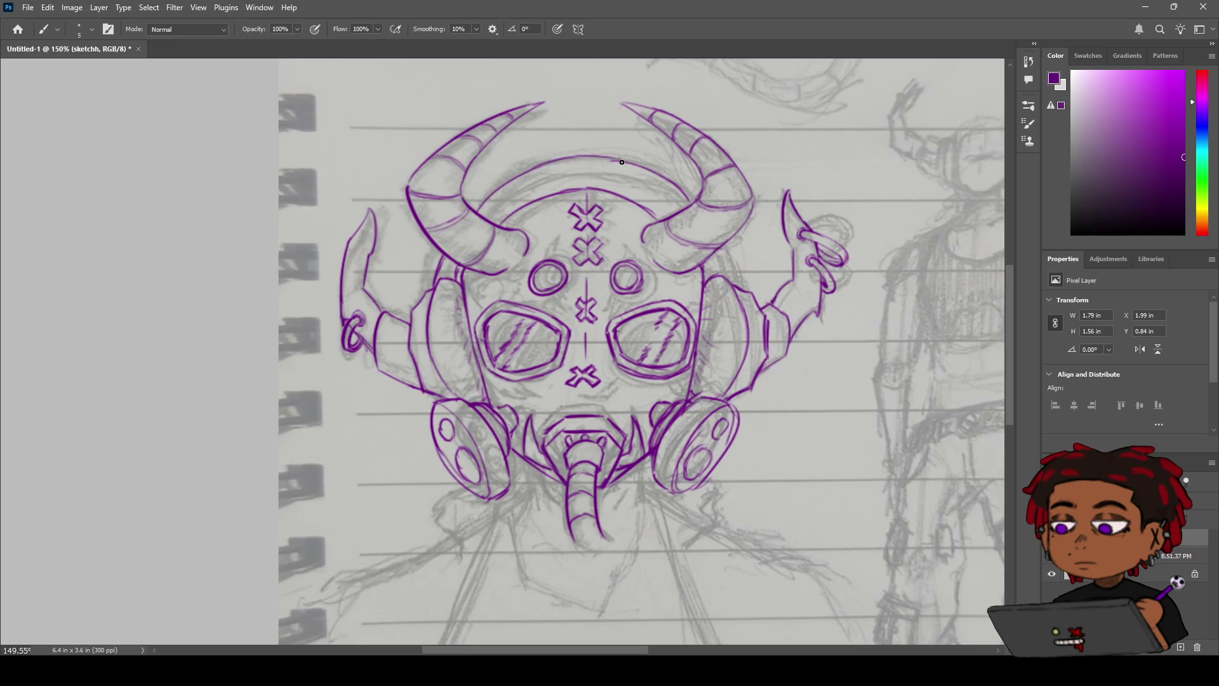
Step: Ink two short lines at the right horn's base and the helmet's upper arc
left_click_drag(719, 251, 730, 277)
left_click_drag(708, 263, 709, 278)
mouse_move(491, 219)
left_mouse_down()
mouse_move(572, 176)
mouse_move(635, 183)
mouse_move(675, 211)
left_mouse_up()
Step: Extend the upper helmet arc toward the right horn, undoing the misplaced strokes
key("ctrl+z")
key("ctrl+z")
mouse_move(621, 179)
left_mouse_down()
mouse_move(678, 217)
mouse_move(637, 183)
mouse_move(679, 215)
mouse_move(669, 205)
left_mouse_up()
key("ctrl+z")
key("ctrl+z")
key("ctrl+z")
key("ctrl+z")
key("ctrl+z")
key("ctrl+z")
key("ctrl+z")
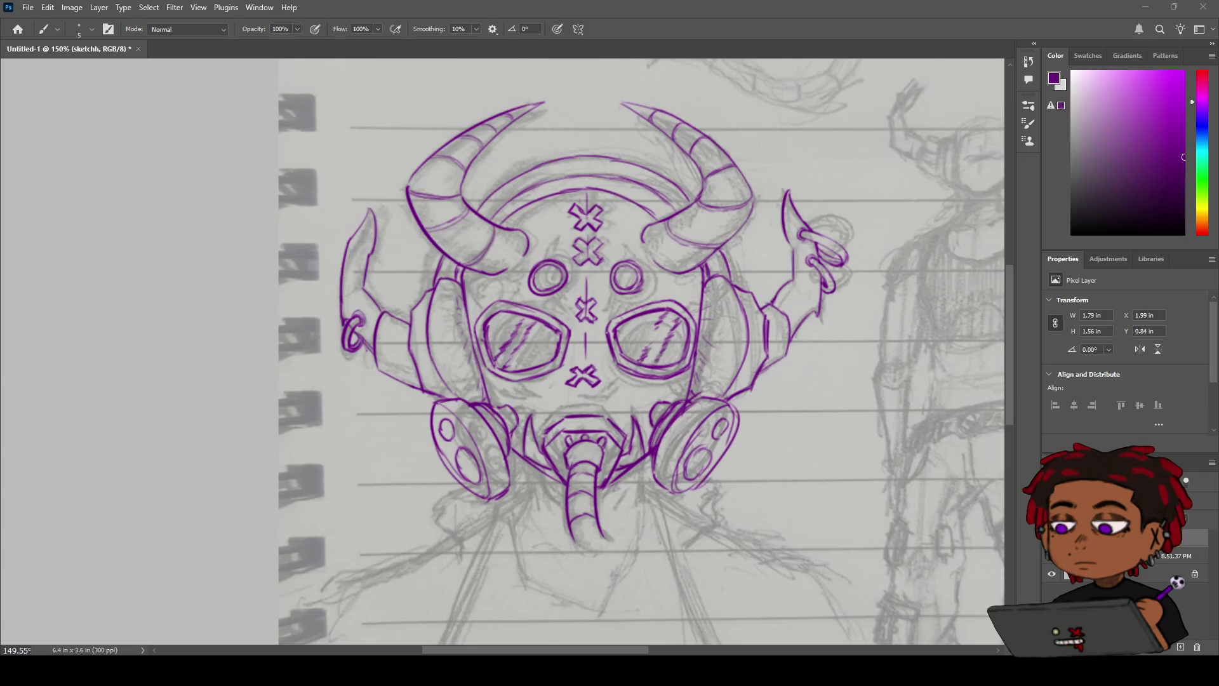
Step: Zoom to 300% on the forehead crosses and ink the inner horn-band arcs on both sides
left_click(662, 244)
key("space")
mouse_move(575, 341)
left_mouse_down()
mouse_move(504, 310)
mouse_move(546, 353)
mouse_move(501, 379)
mouse_move(487, 410)
left_mouse_up()
left_click_drag(458, 245, 502, 245)
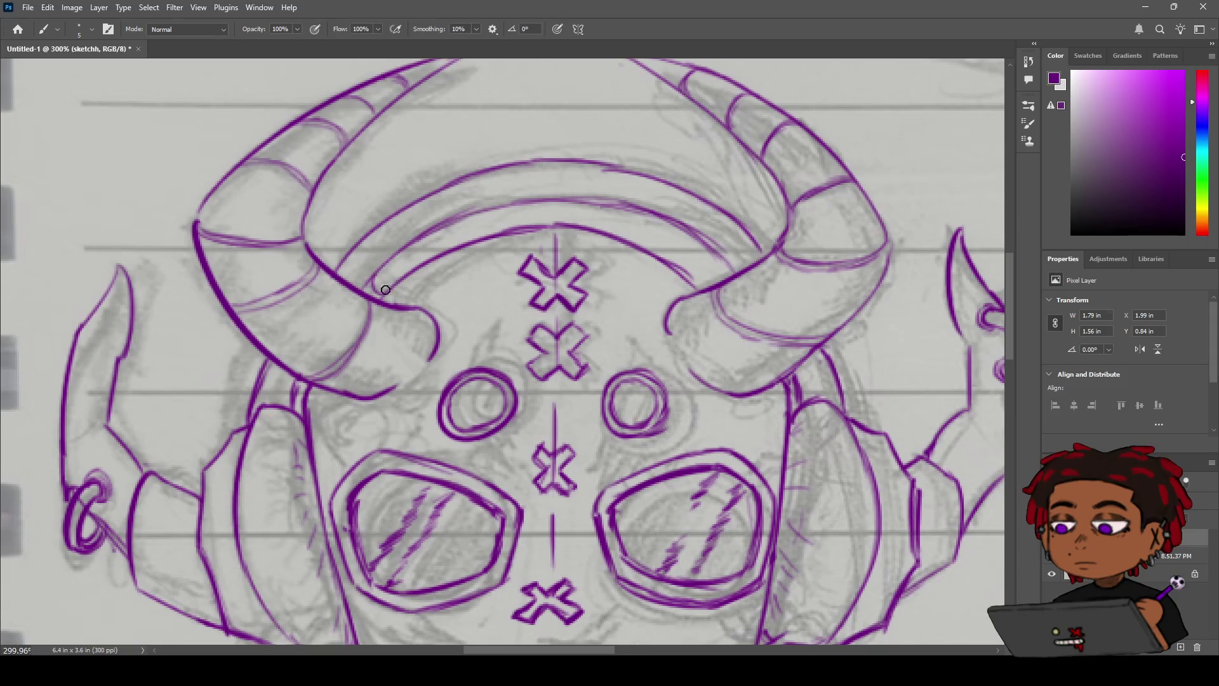
left_click_drag(390, 286, 482, 237)
mouse_move(651, 220)
left_mouse_down()
mouse_move(713, 254)
mouse_move(714, 273)
mouse_move(669, 264)
mouse_move(690, 277)
mouse_move(710, 247)
mouse_move(723, 277)
left_mouse_up()
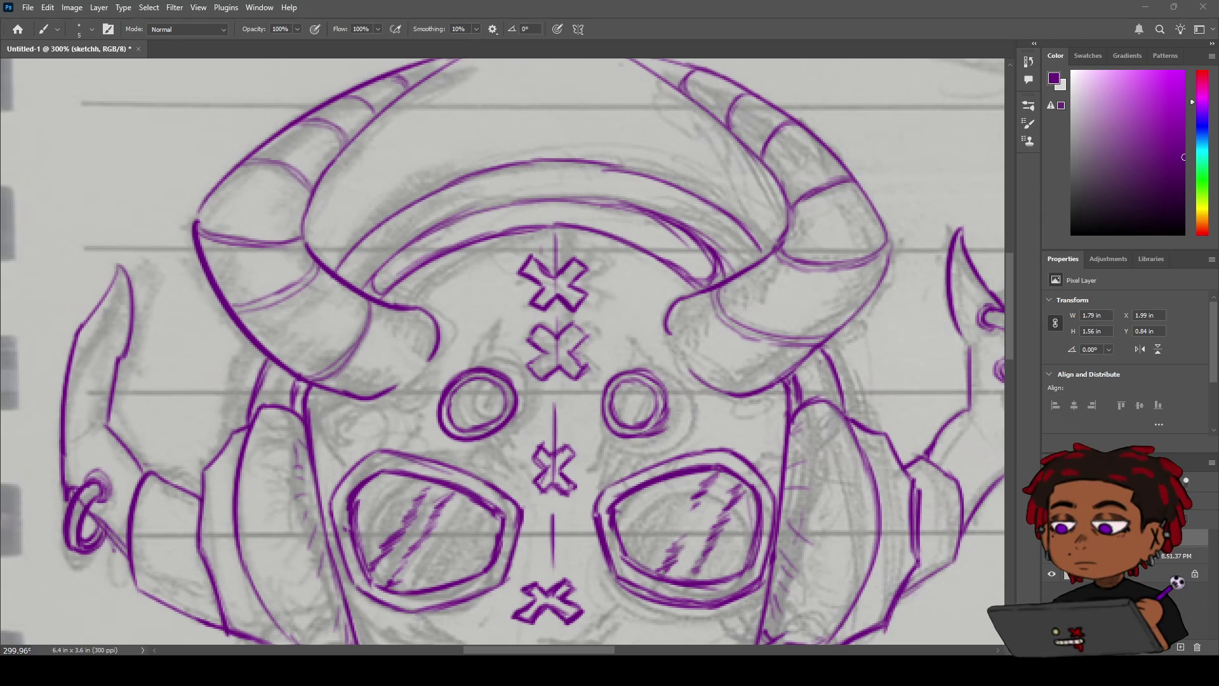
Step: Zoom out and pan down to bring the mask's chin and the chest sketch into view
key("z")
mouse_move(585, 262)
left_mouse_down()
mouse_move(526, 276)
mouse_move(557, 274)
left_mouse_up()
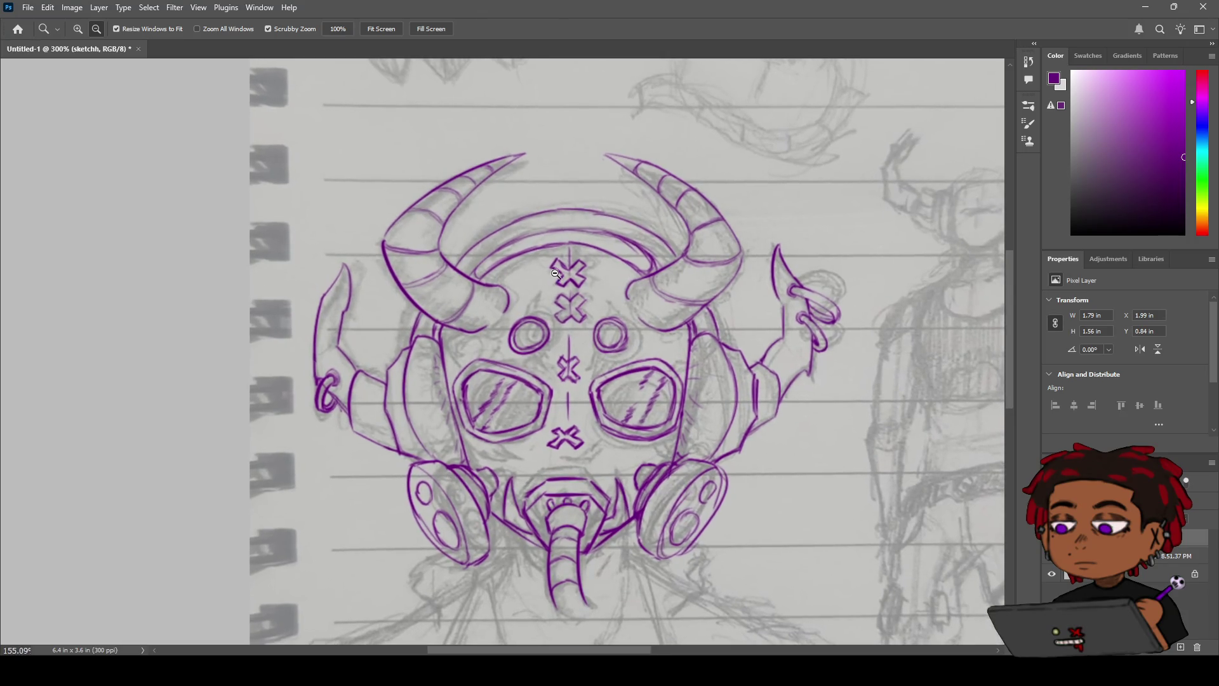
left_click_drag(541, 400, 535, 237)
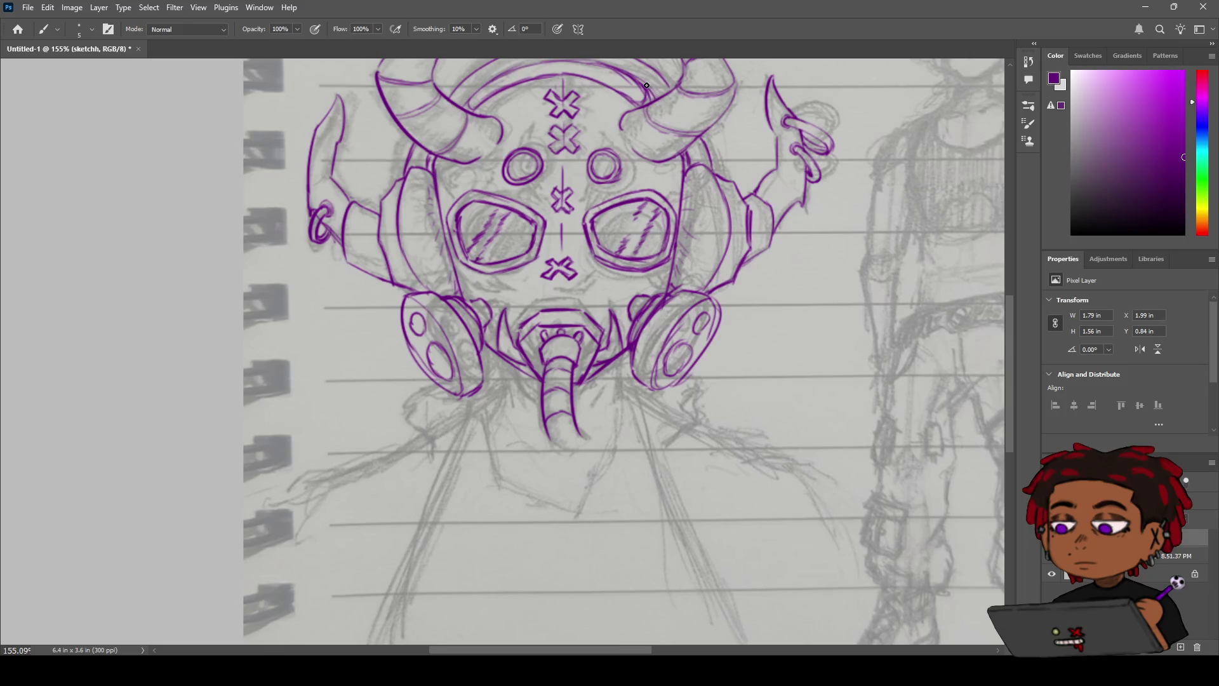
Step: Add short strokes at both horn bases and draw first neck lines on each side under the chin
left_click_drag(701, 132, 709, 153)
mouse_move(426, 144)
left_mouse_down()
mouse_move(418, 151)
mouse_move(427, 138)
left_mouse_up()
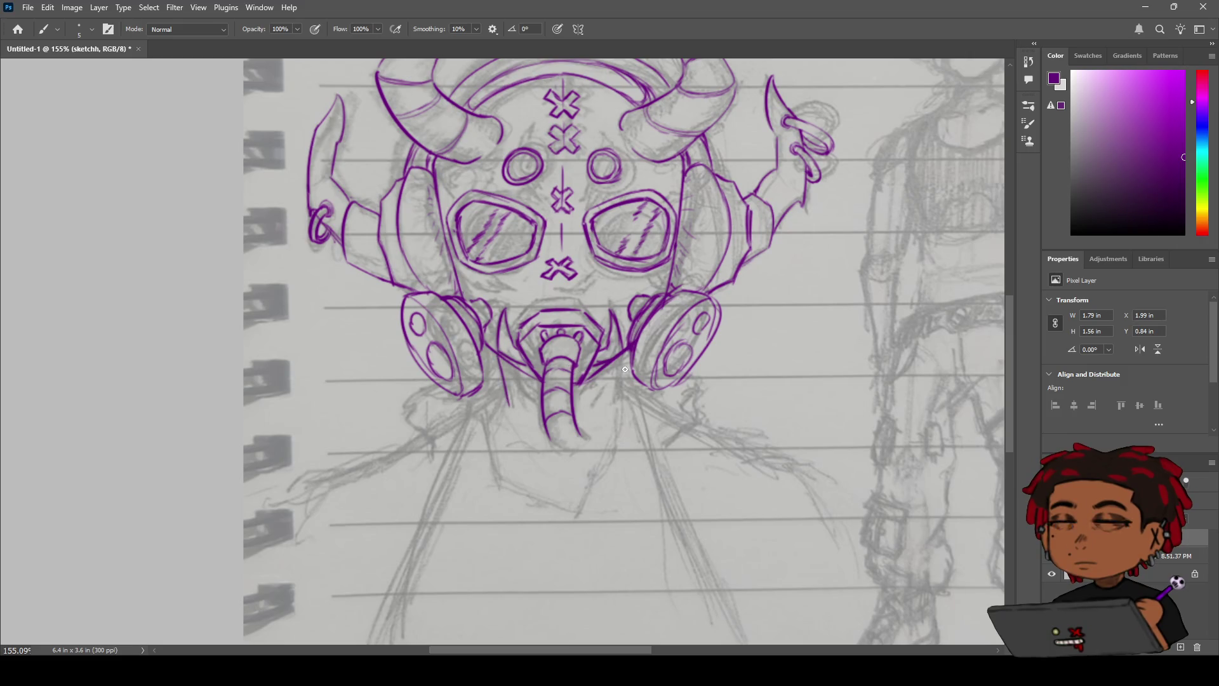
left_click_drag(503, 360, 516, 405)
left_click_drag(622, 356, 619, 400)
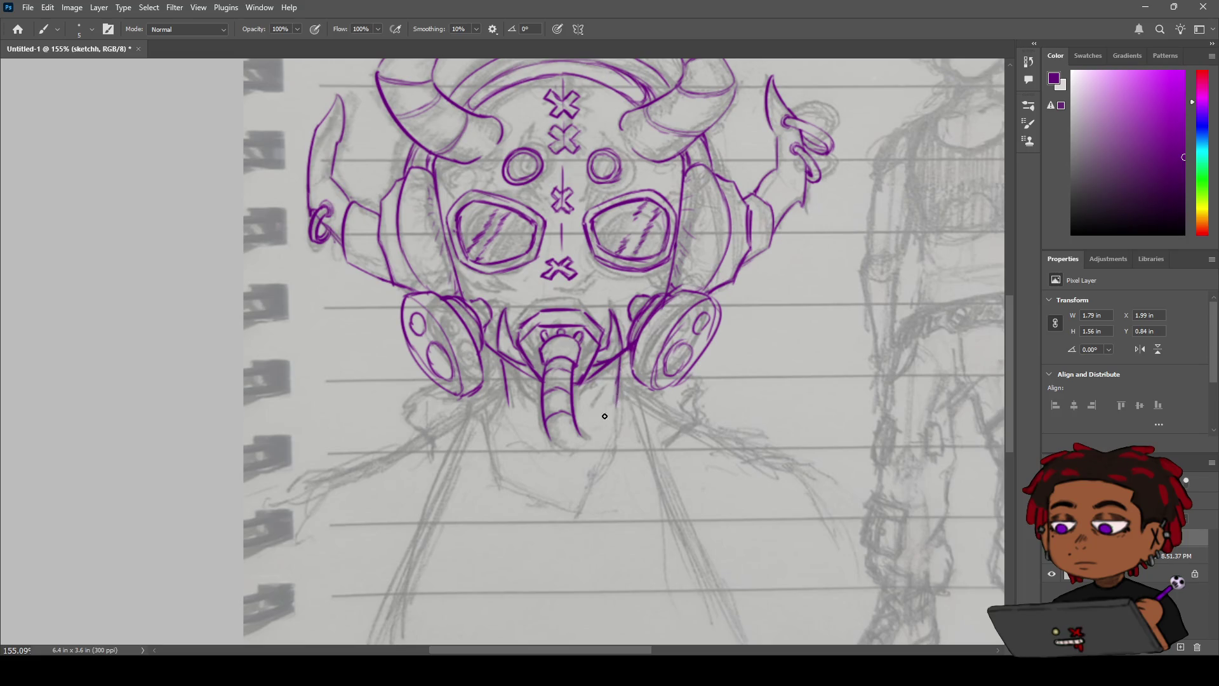
Step: Redraw the left and right neck lines below the mask's chin
key("ctrl+z")
key("ctrl+z")
left_click_drag(623, 349, 625, 407)
left_click_drag(505, 358, 513, 412)
left_click_drag(631, 352, 620, 405)
left_click_drag(609, 372, 585, 421)
key("ctrl+z")
Step: Draw long straight shoulder lines sweeping down-left and down-right from the neck
key("z")
mouse_move(642, 348)
left_mouse_down()
mouse_move(598, 347)
mouse_move(650, 338)
left_mouse_up()
key("b")
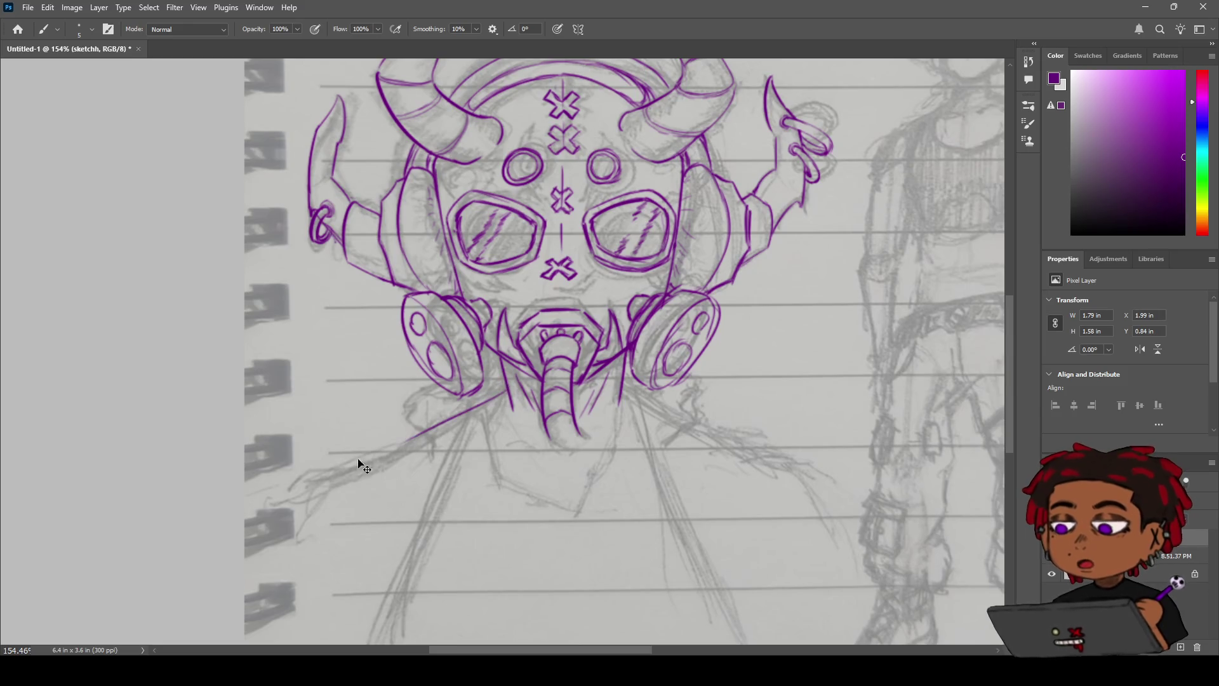
left_click_drag(505, 395, 203, 541)
key("ctrl+z")
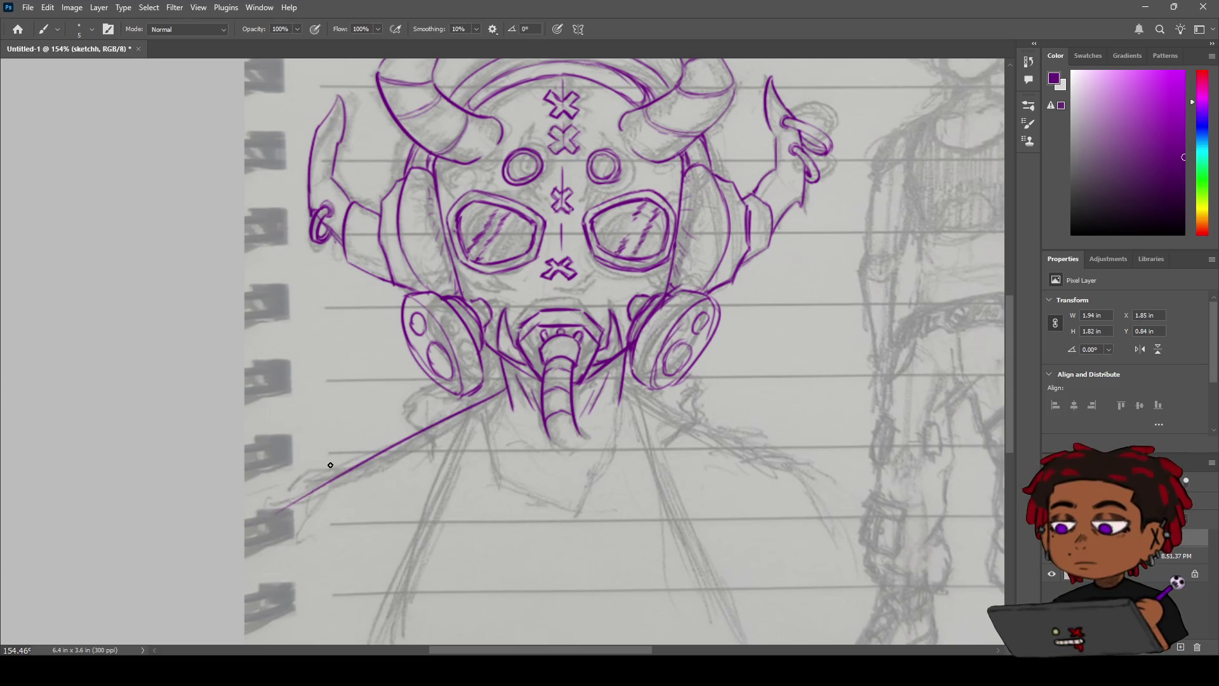
key("e")
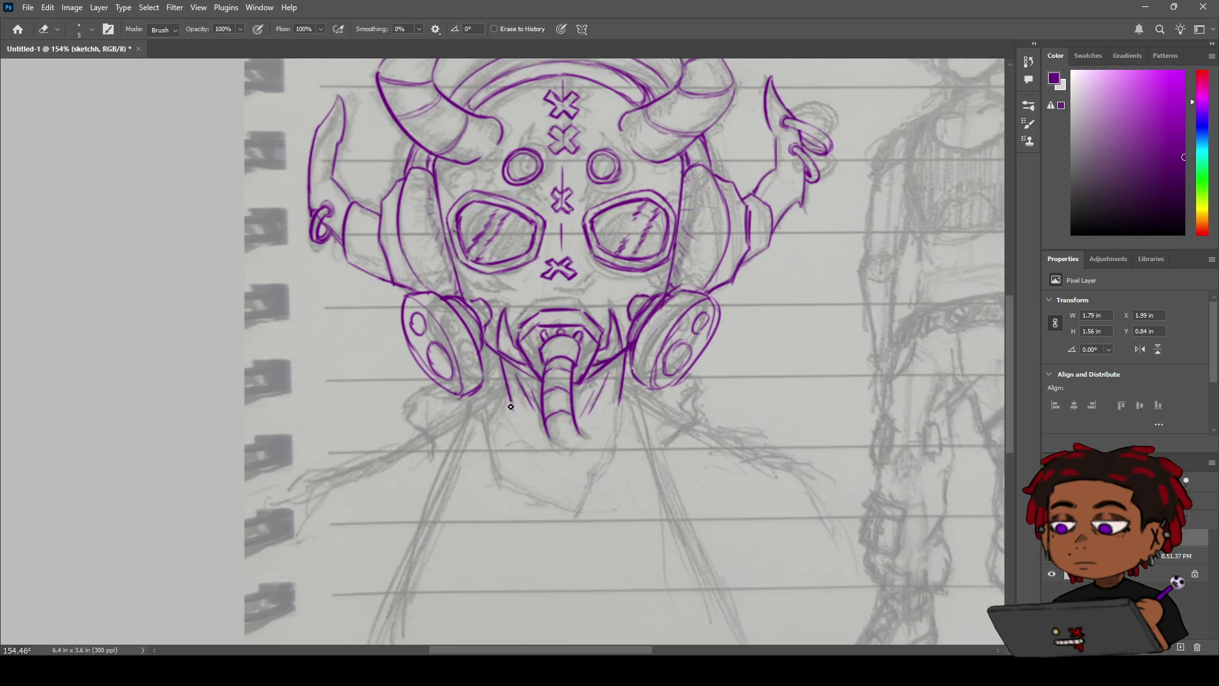
key("b")
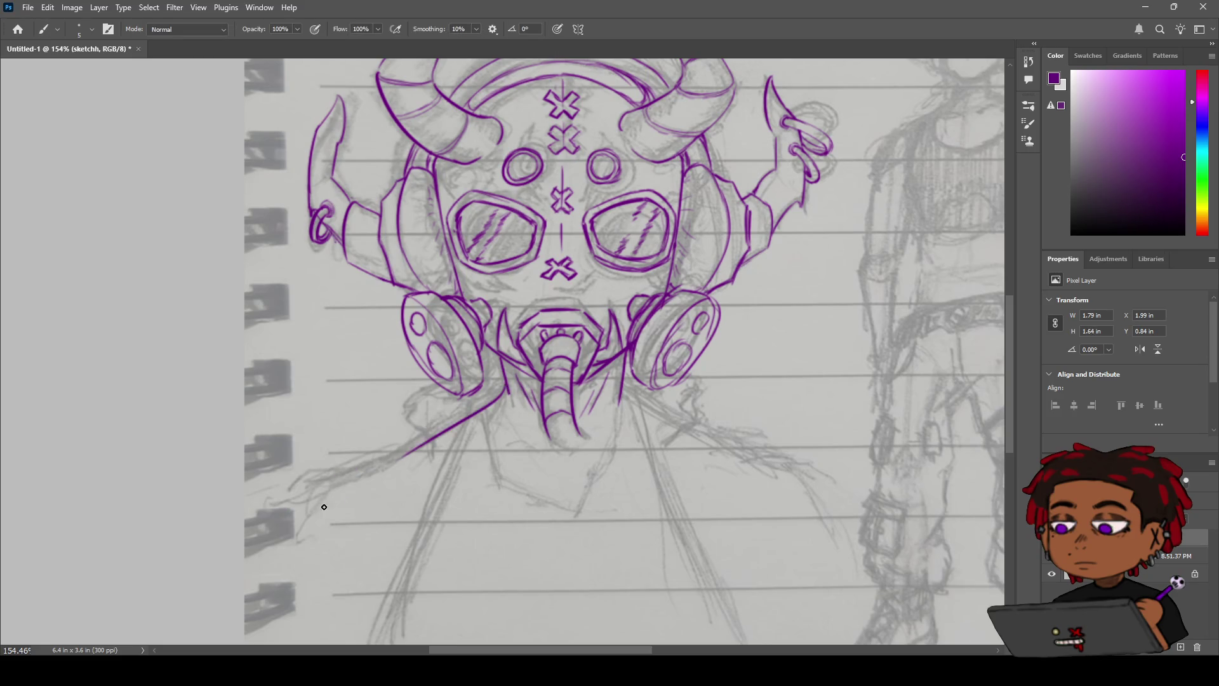
left_click_drag(507, 397, 279, 502)
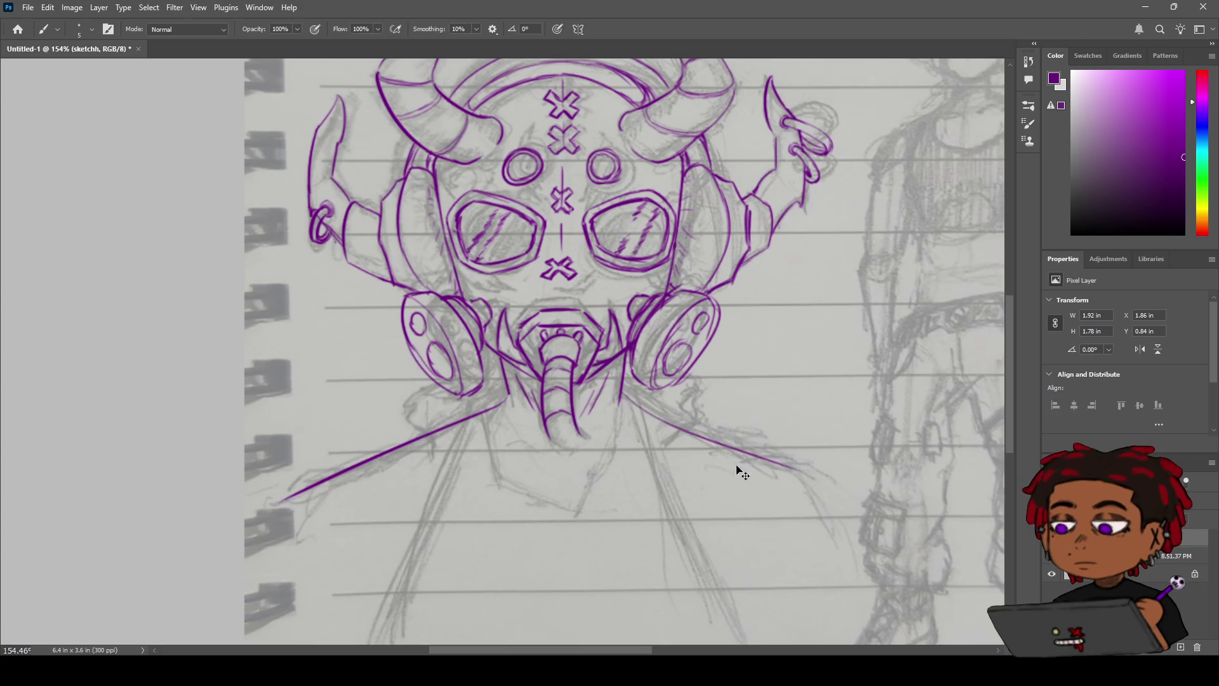
left_click_drag(624, 392, 850, 494)
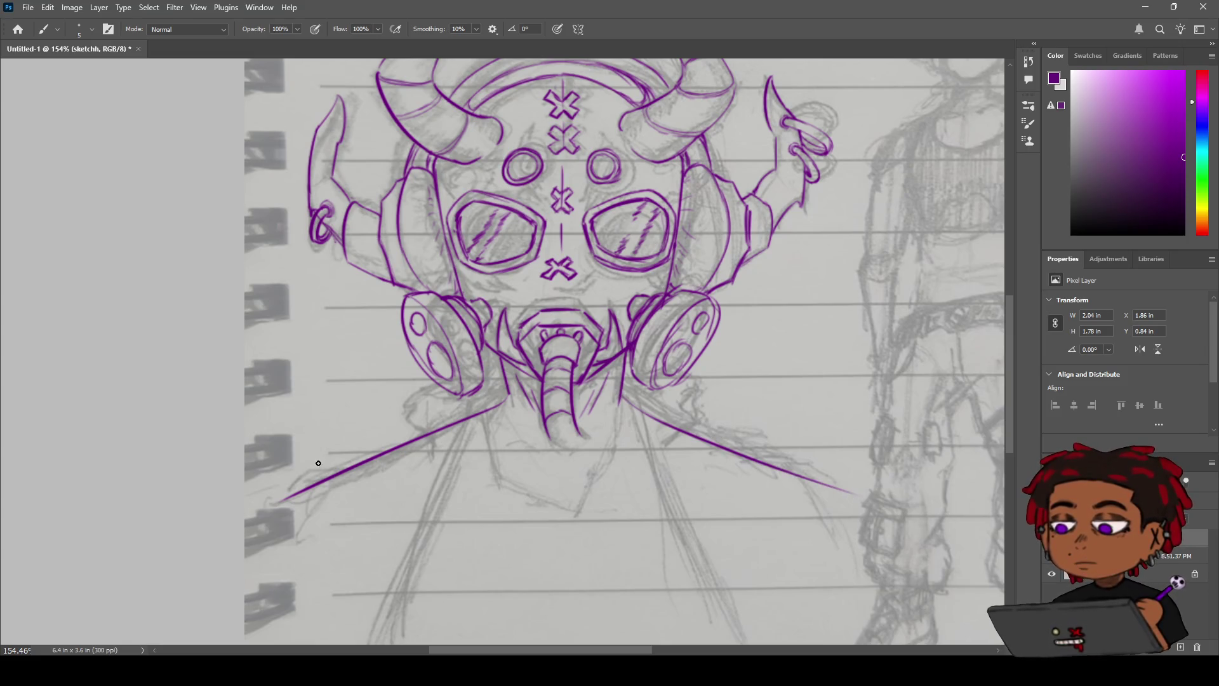
left_click_drag(293, 494, 243, 508)
key("ctrl+z")
mouse_move(287, 496)
left_mouse_down()
mouse_move(147, 554)
mouse_move(465, 401)
mouse_move(431, 380)
left_mouse_up()
key("ctrl+z")
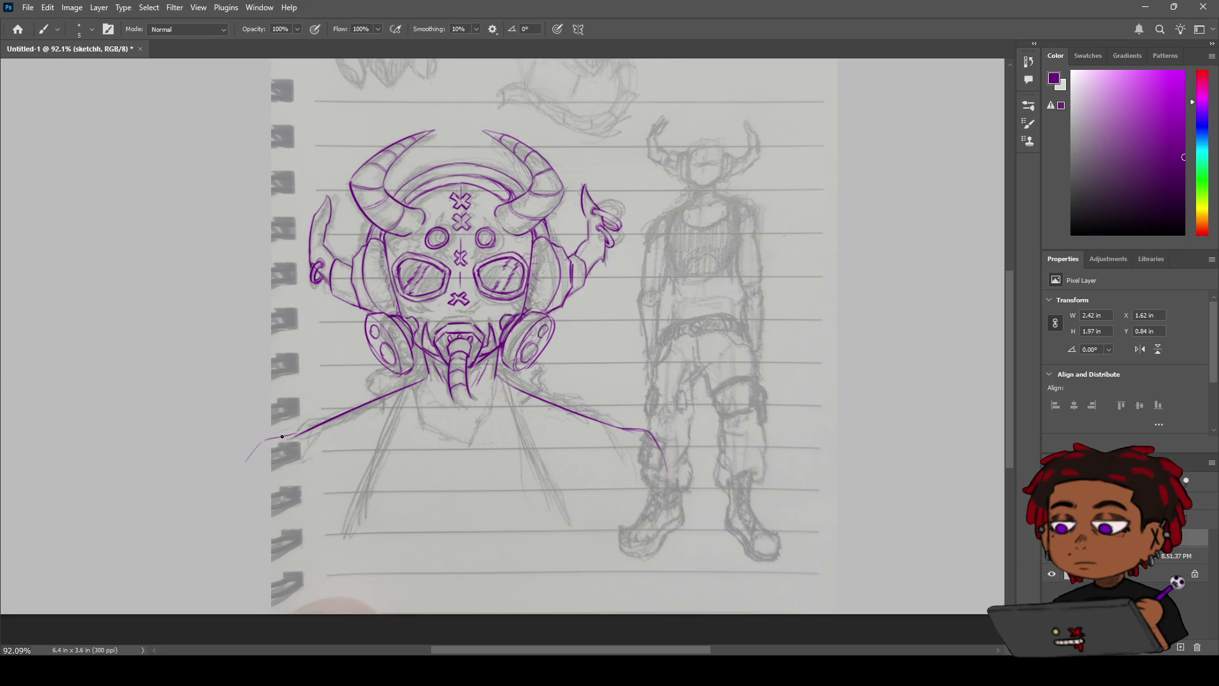
Step: Extend the right shoulder line further down
key("e")
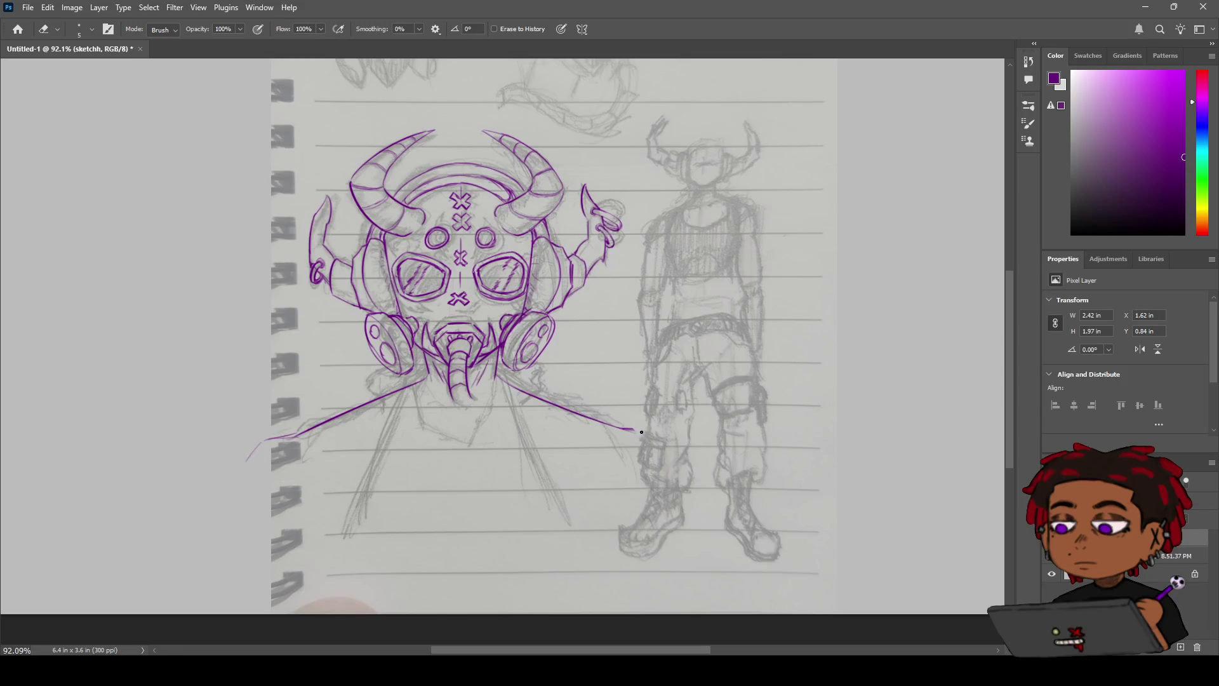
key("b")
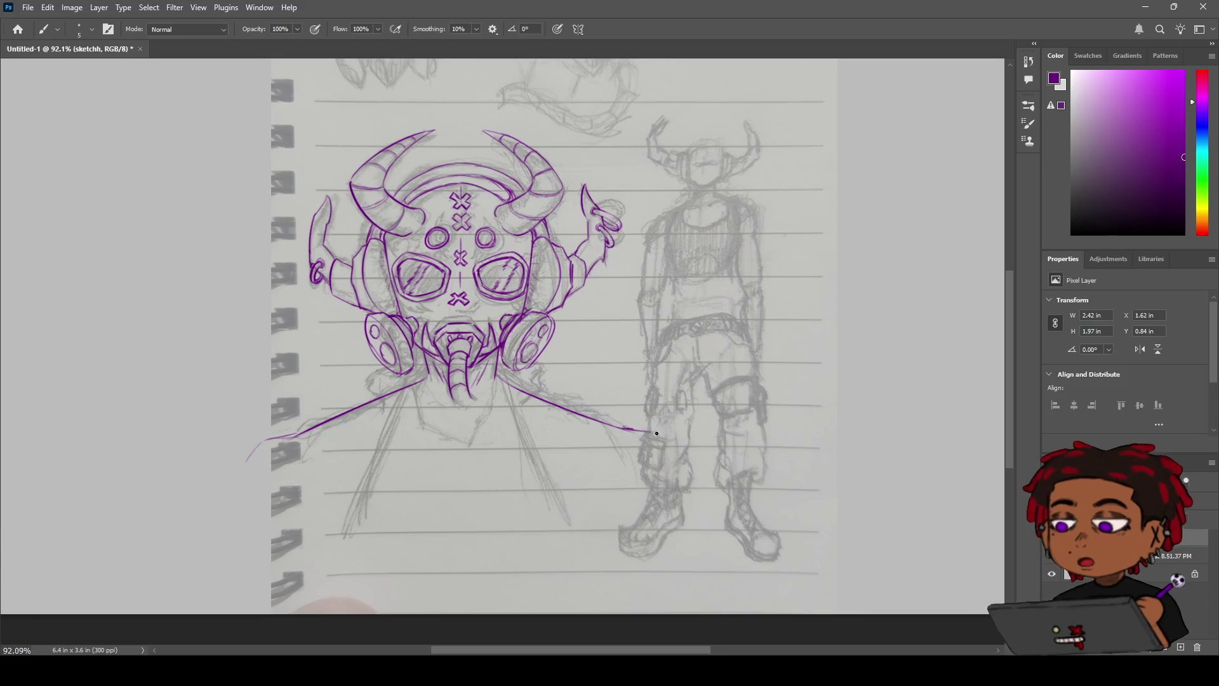
left_click_drag(641, 433, 679, 454)
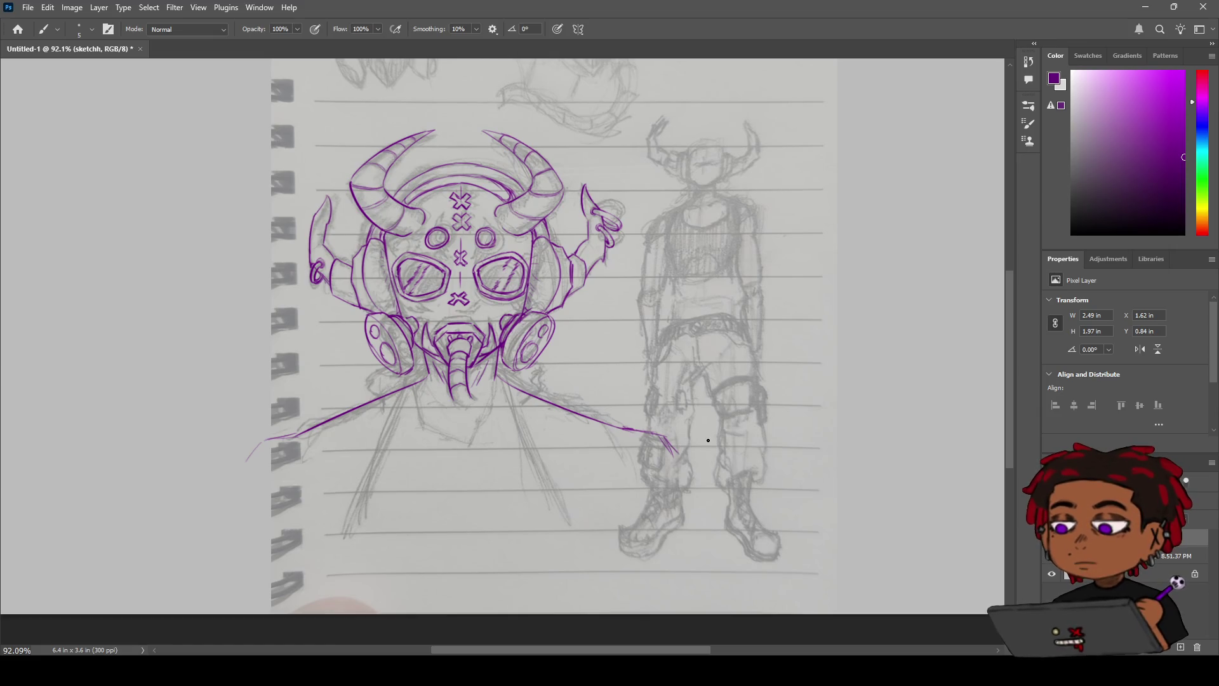
left_click_drag(433, 419, 454, 426)
key("ctrl+z")
Step: Erase a small stray mark and draw a collar line below the hose, lengthened to the left
key("e")
left_click_drag(422, 419, 427, 414)
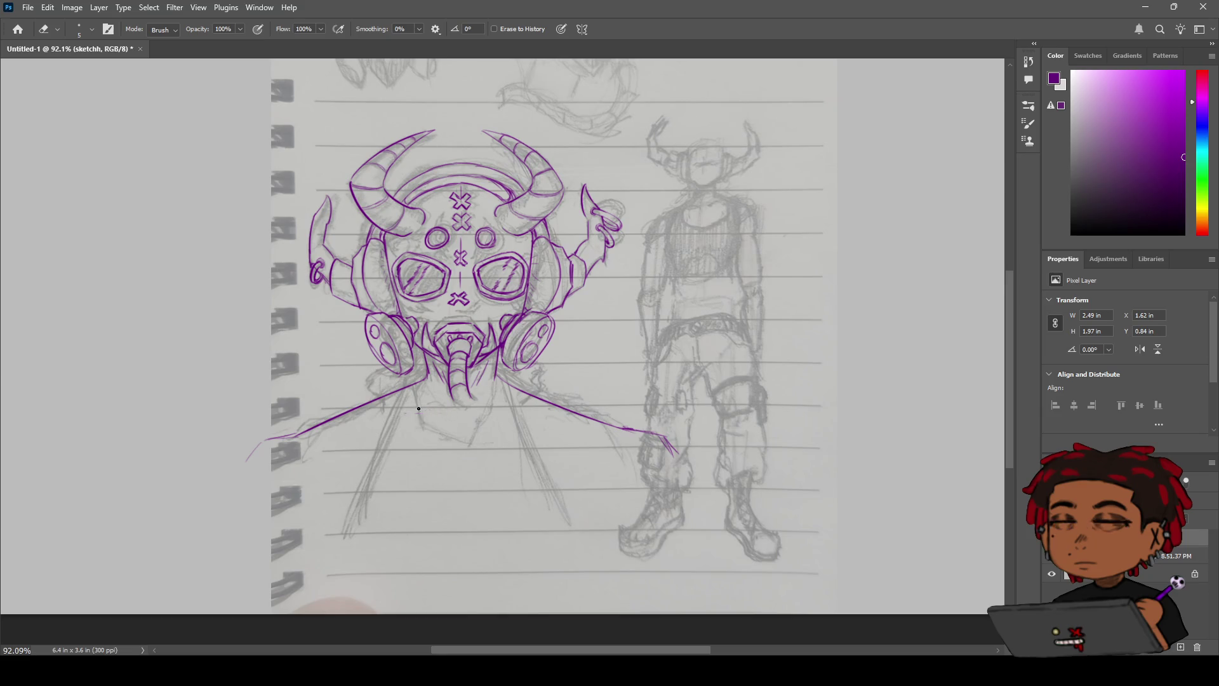
key("b")
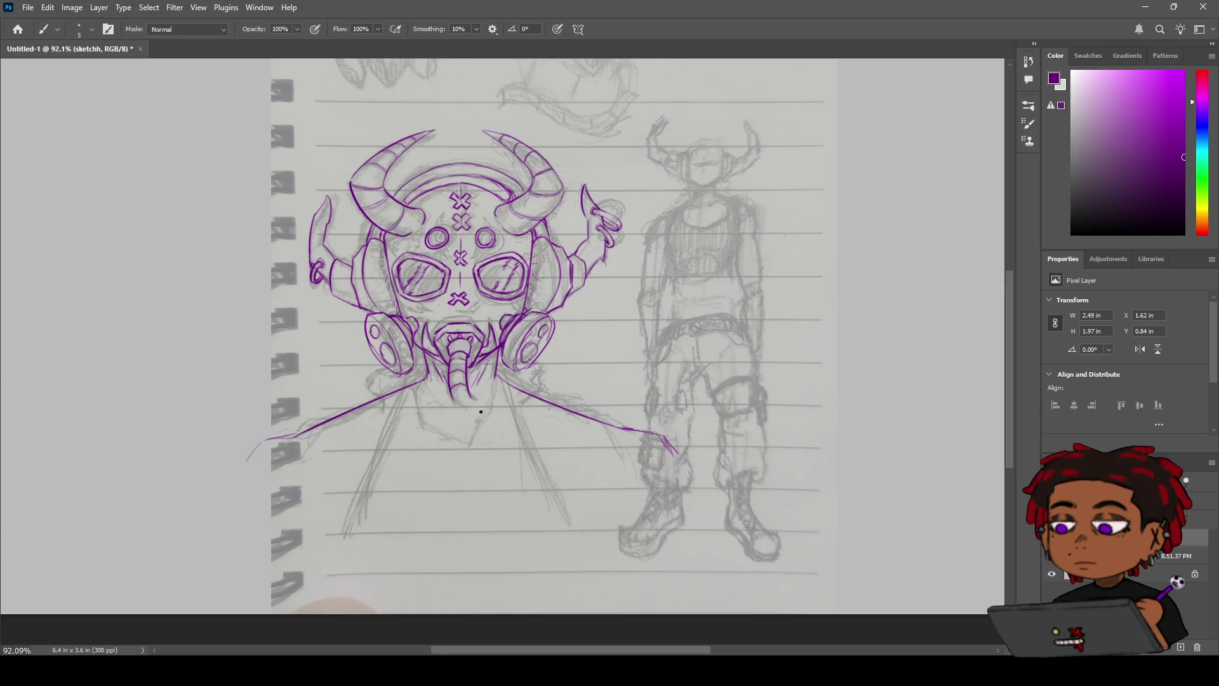
key("ctrl+z")
key("ctrl+z")
mouse_move(503, 430)
left_mouse_down()
mouse_move(485, 428)
mouse_move(555, 437)
left_mouse_up()
key("ctrl+z")
left_click_drag(438, 438, 382, 433)
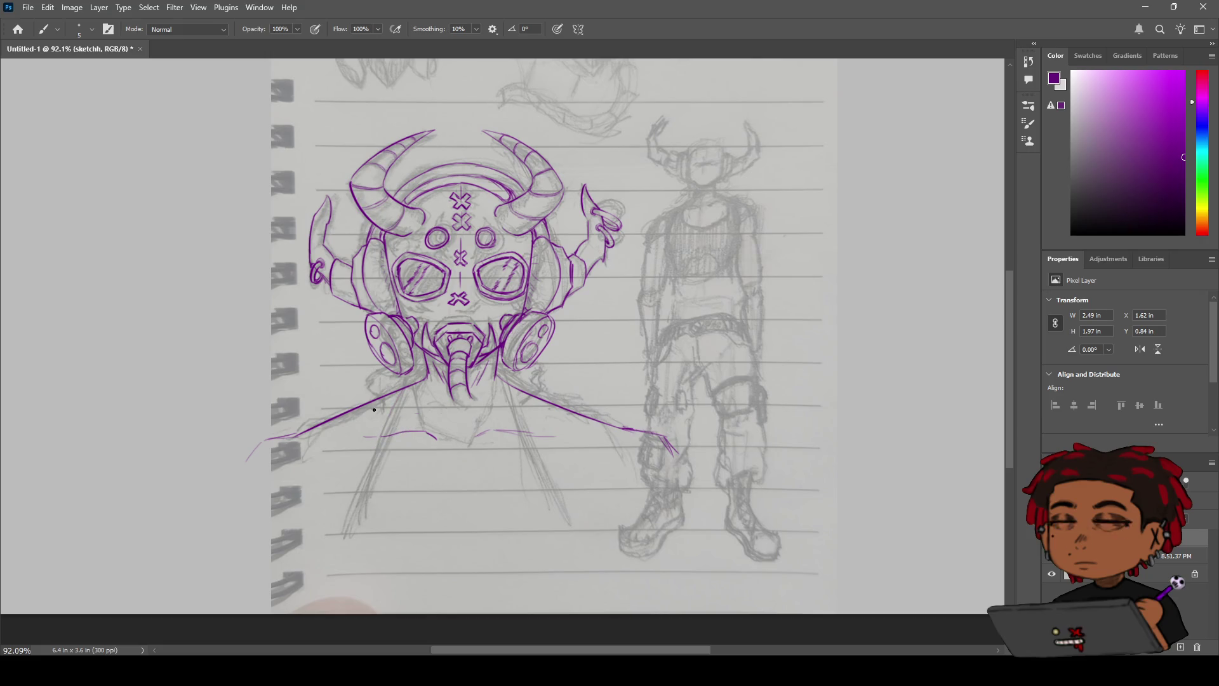
Step: Try slanted lines down from the left shoulder, retrying several attempts
left_click_drag(359, 408, 360, 468)
key("ctrl+z")
left_click_drag(365, 406, 351, 466)
key("ctrl+z")
left_click_drag(365, 407, 351, 468)
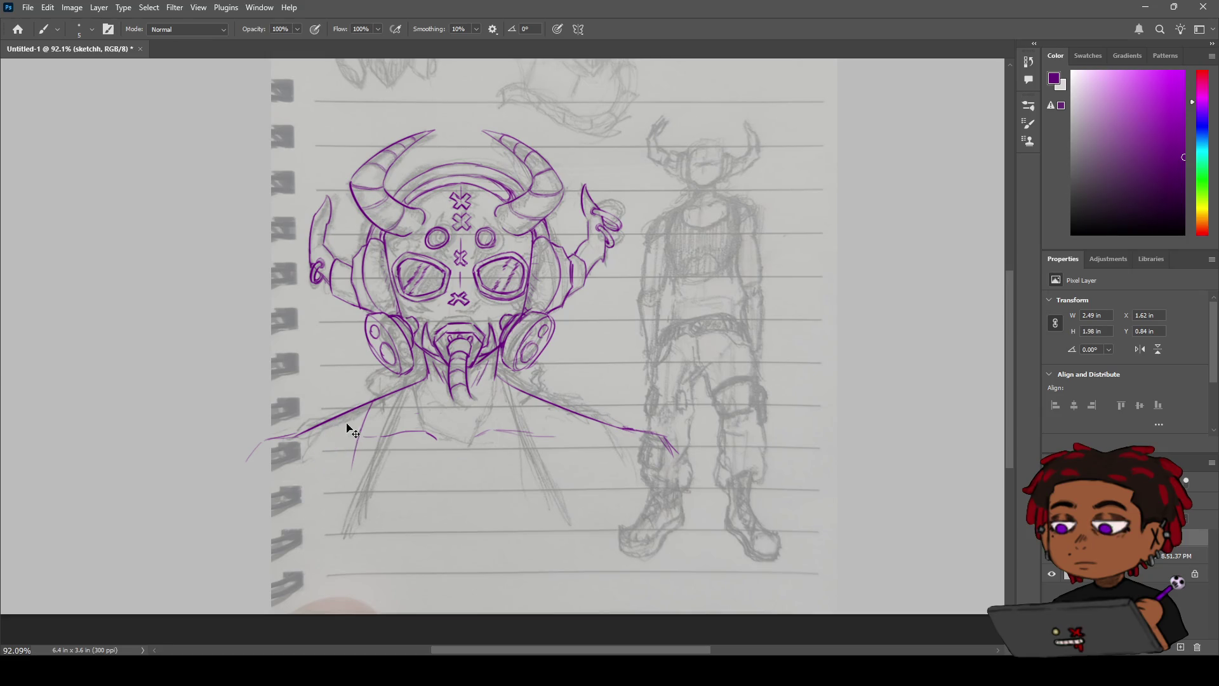
left_click_drag(345, 418, 298, 506)
key("ctrl+z")
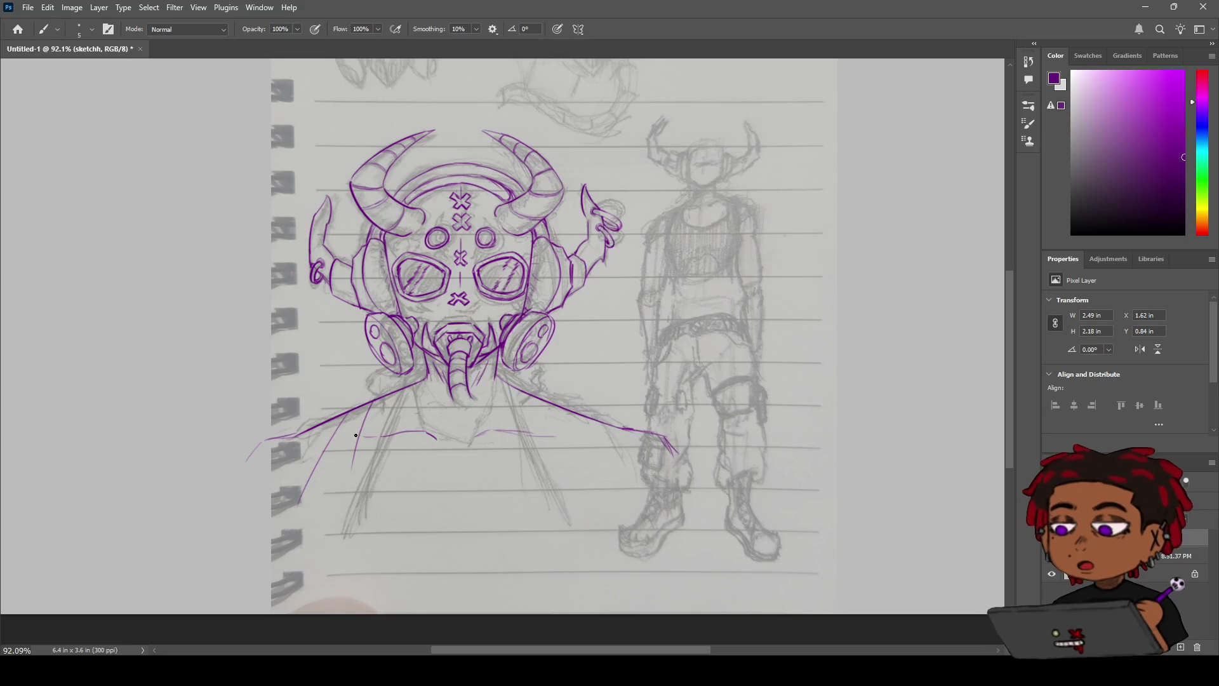
key("ctrl+z")
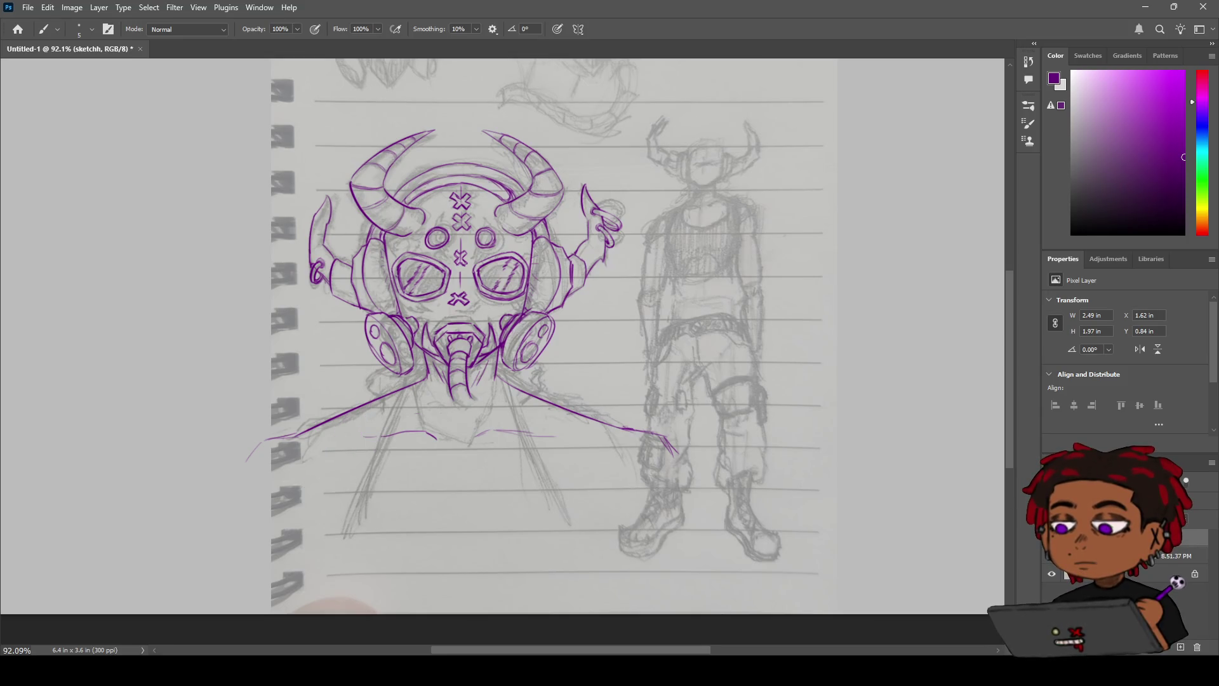
Step: Draw lines running down from the right shoulder
left_click_drag(585, 420, 615, 495)
left_click_drag(604, 422, 629, 476)
key("ctrl+z")
key("ctrl+z")
left_click_drag(608, 429, 629, 488)
left_click_drag(583, 421, 616, 497)
left_click_drag(613, 449, 635, 508)
key("ctrl+z")
key("ctrl+z")
key("ctrl+z")
mouse_move(578, 413)
left_mouse_down()
mouse_move(601, 495)
mouse_move(525, 550)
left_mouse_up()
Step: Draw the left side line and a broad curve across the chest
left_click_drag(327, 424, 312, 491)
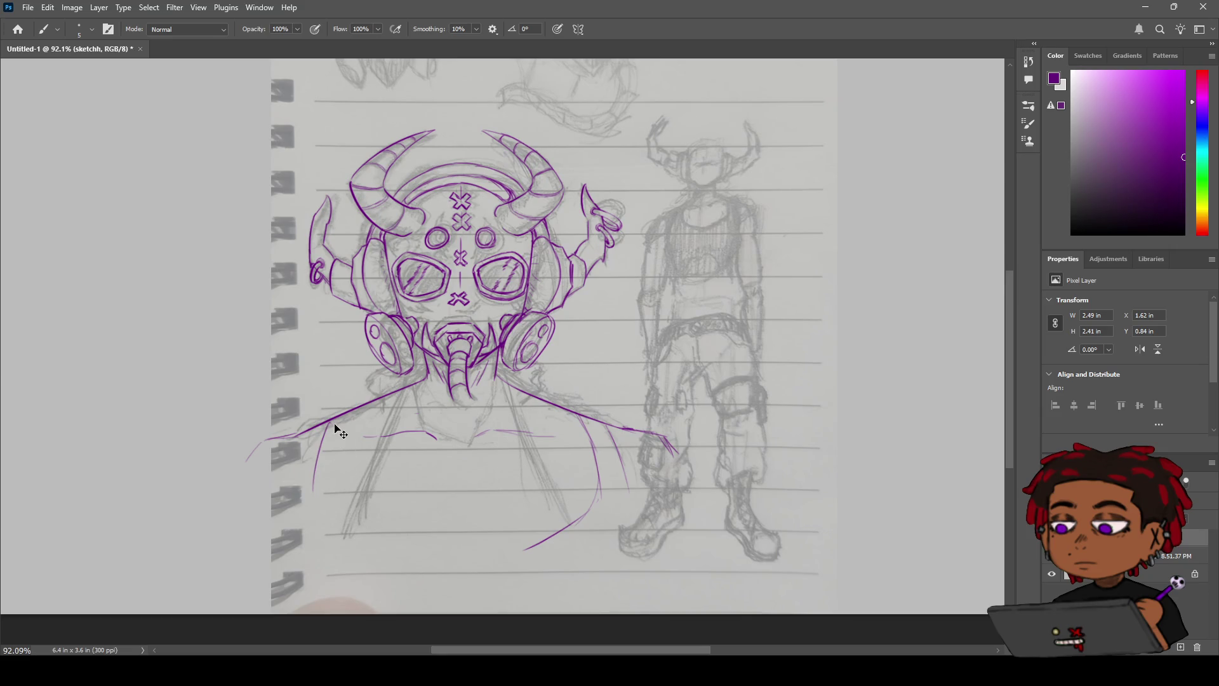
key("ctrl+z")
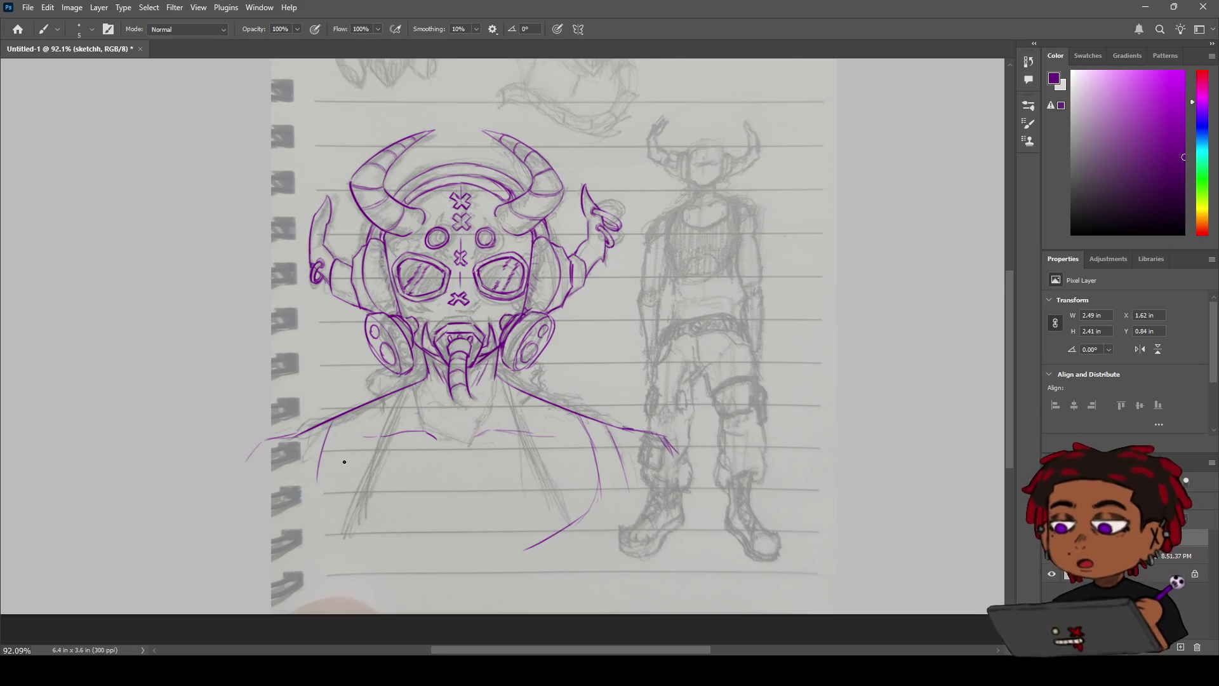
left_click_drag(321, 465, 318, 502)
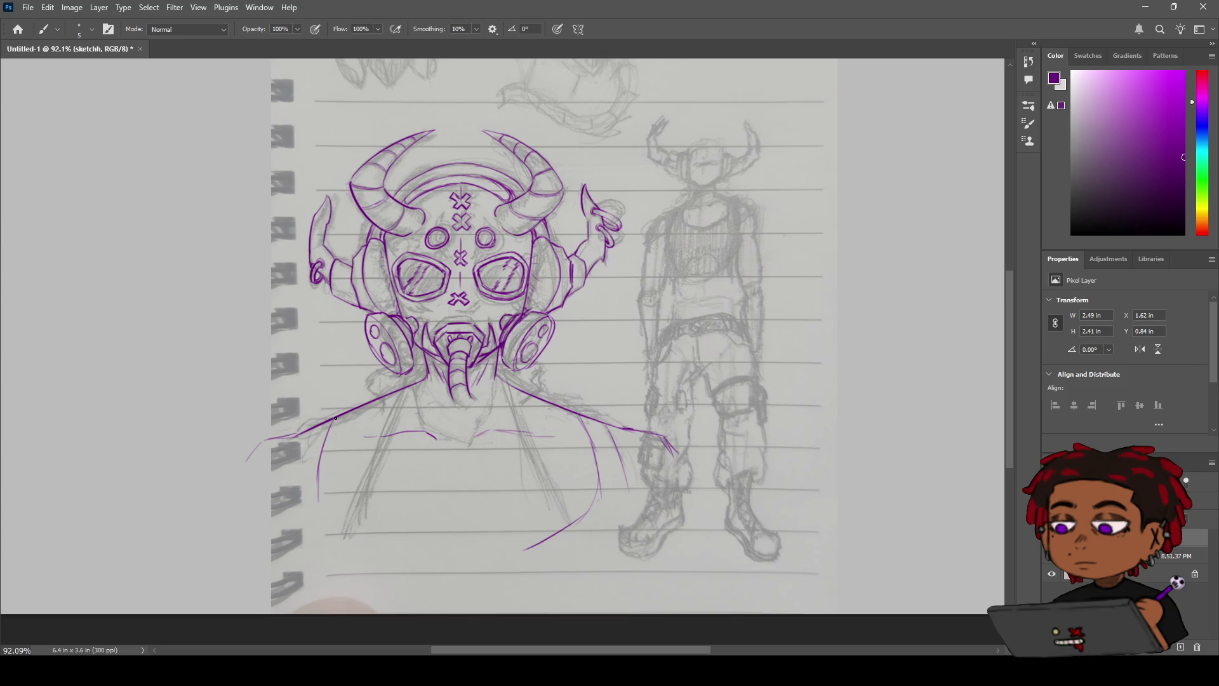
mouse_move(329, 433)
left_mouse_down()
mouse_move(318, 505)
mouse_move(431, 565)
left_mouse_up()
key("ctrl+z")
left_click_drag(318, 505, 467, 561)
Step: Add a stroke on the left shoulder line, zoom out and hide the sketch layer
left_click_drag(299, 448, 286, 488)
key("z")
scroll(312, 456, "down", 2)
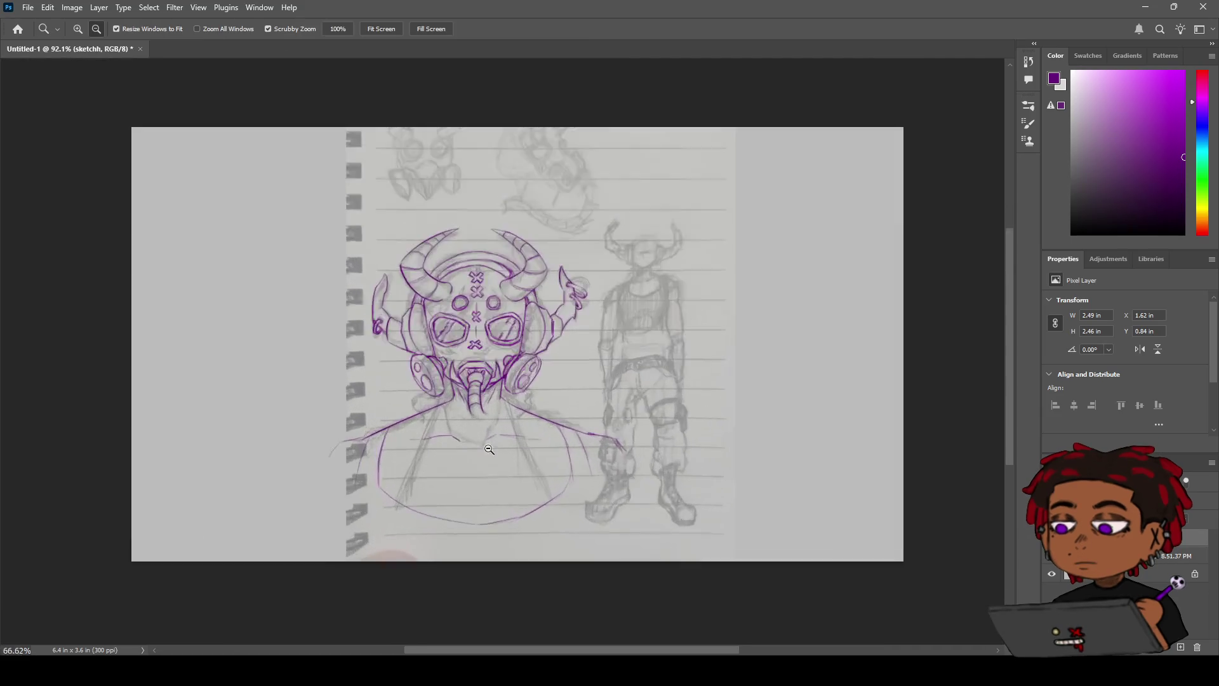
left_click(1051, 570)
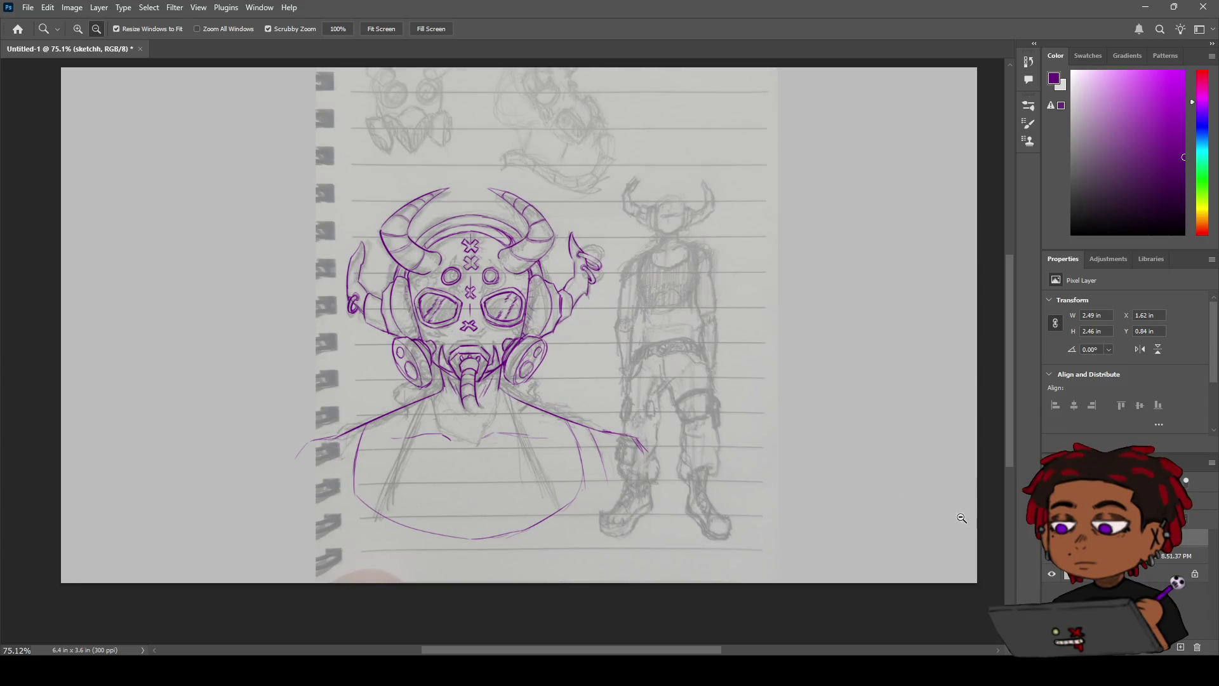
Step: With an enlarged eraser, remove the chest curve and torso lines and trim the shoulder tips
key("e")
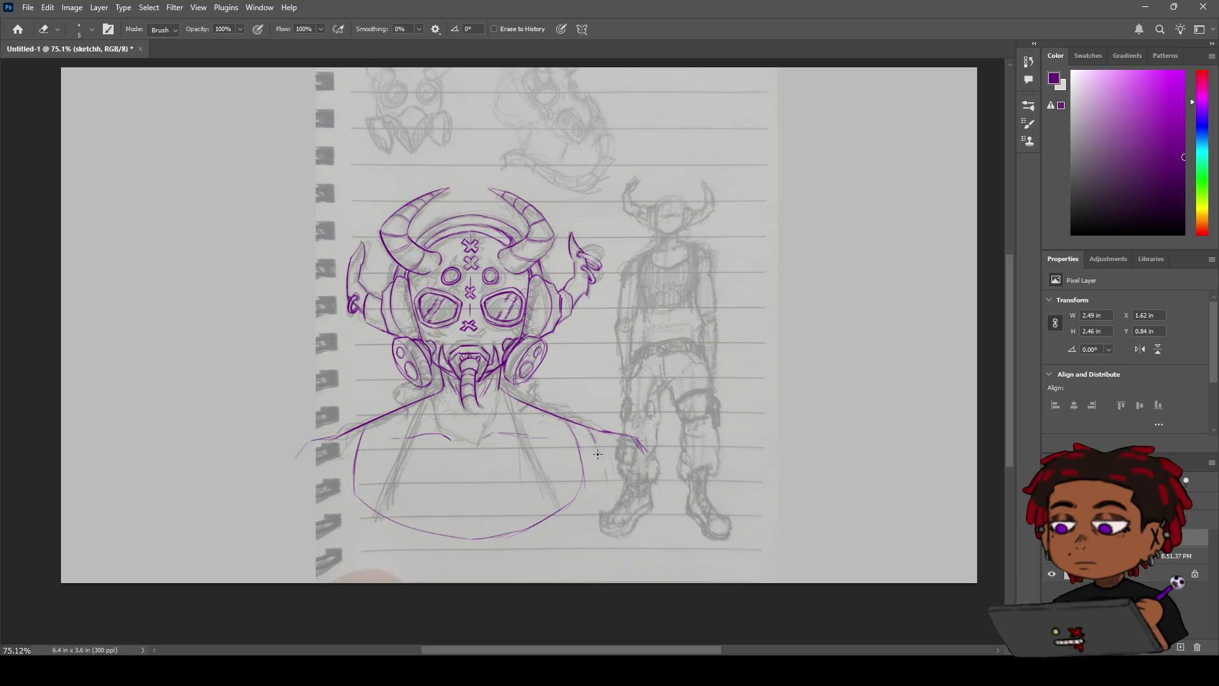
key("bracketright")
key("bracketright")
key("bracketright")
mouse_move(593, 493)
left_mouse_down()
mouse_move(574, 462)
mouse_move(498, 539)
mouse_move(425, 547)
mouse_move(416, 506)
mouse_move(334, 512)
mouse_move(369, 438)
mouse_move(647, 455)
mouse_move(621, 430)
left_mouse_up()
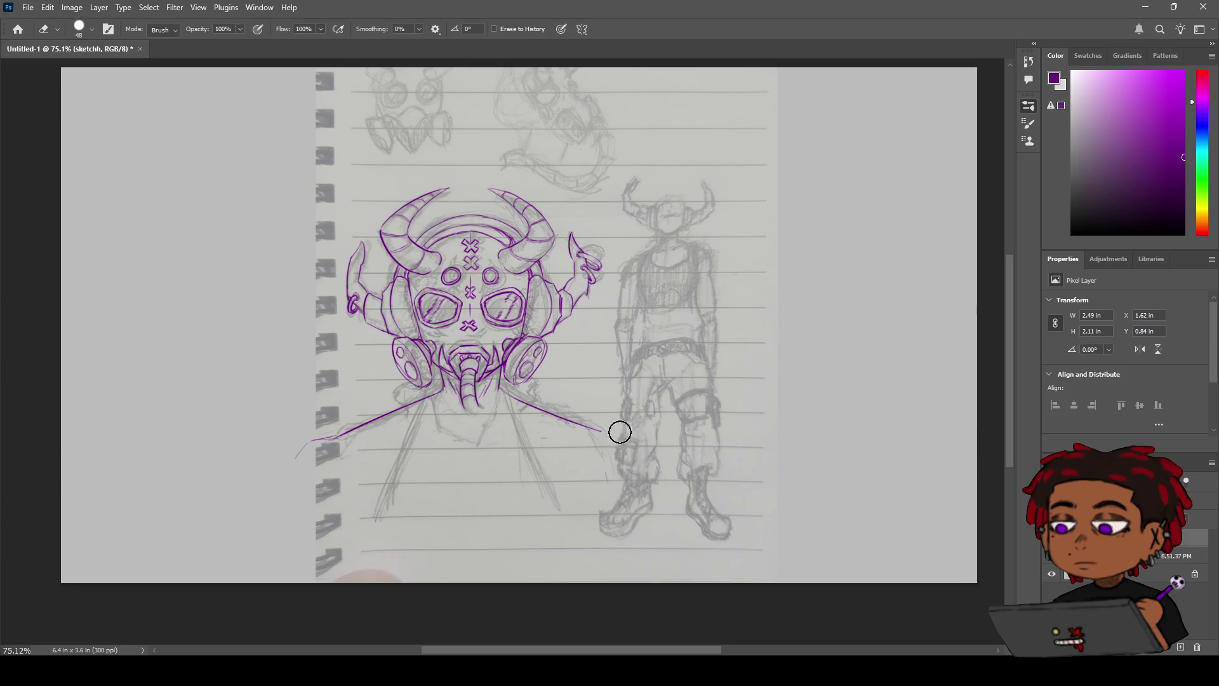
mouse_move(269, 465)
left_mouse_down()
mouse_move(299, 441)
mouse_move(326, 447)
left_mouse_up()
Step: Extend the right shoulder line and redraw the left shoulder line's tail
key("b")
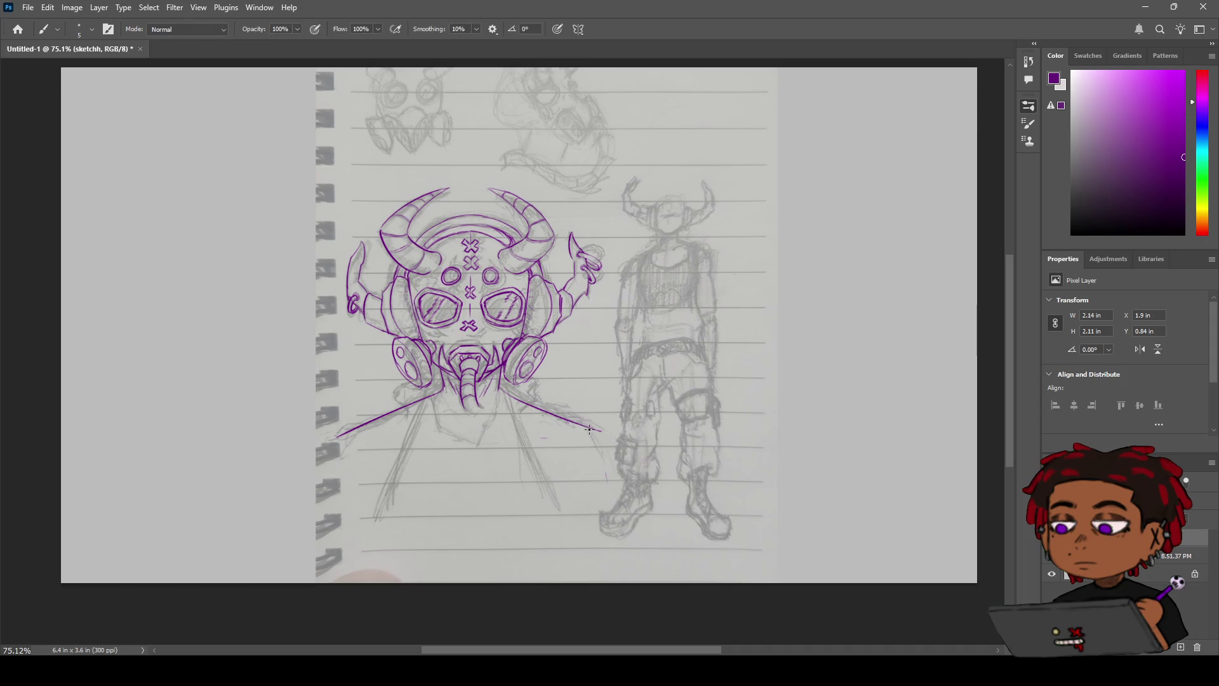
mouse_move(583, 423)
left_mouse_down()
mouse_move(620, 432)
mouse_move(633, 458)
left_mouse_up()
left_click_drag(337, 436, 311, 458)
key("ctrl+z")
left_click_drag(321, 442, 308, 466)
Step: Draw a line down below the mask's left side and a short curve from the right shoulder
left_click_drag(404, 409, 397, 454)
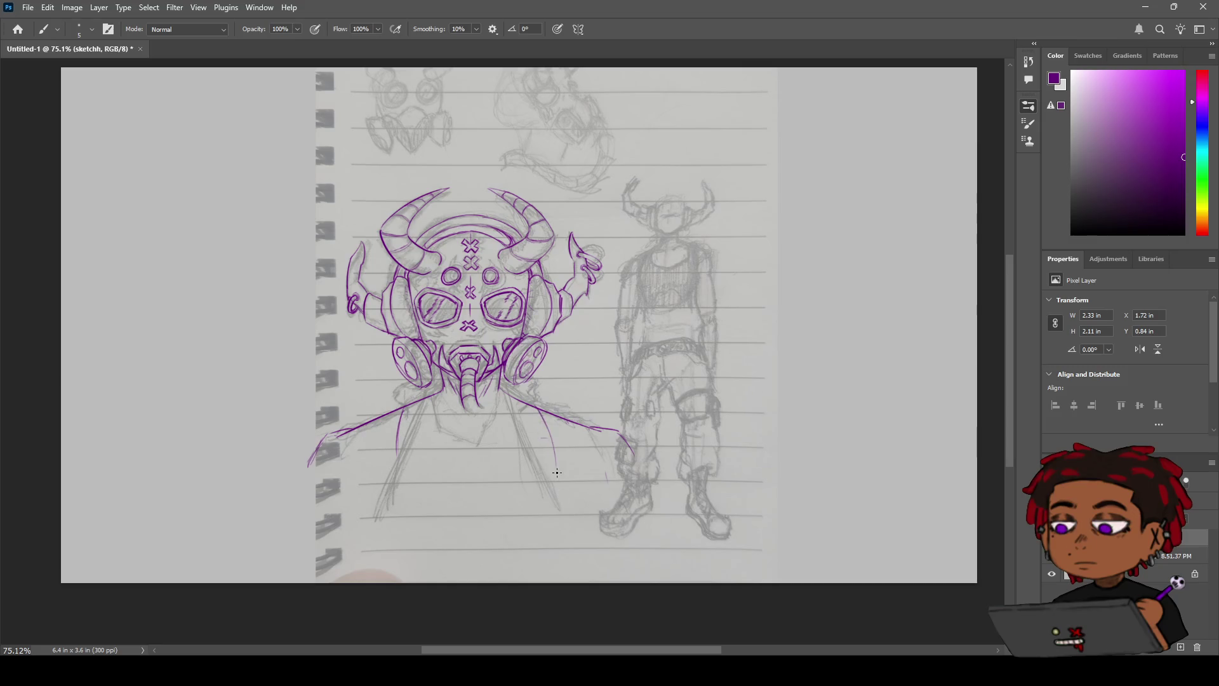
left_click_drag(555, 461, 532, 501)
key("ctrl+z")
mouse_move(541, 424)
left_mouse_down()
mouse_move(551, 464)
mouse_move(492, 501)
left_mouse_up()
key("ctrl+z")
left_click_drag(552, 454, 505, 489)
key("ctrl+z")
left_click_drag(406, 410, 395, 463)
key("ctrl+z")
left_click_drag(399, 418, 389, 466)
Step: Draw the chest curve and long side lines down both sides of the torso
left_click_drag(391, 467, 464, 498)
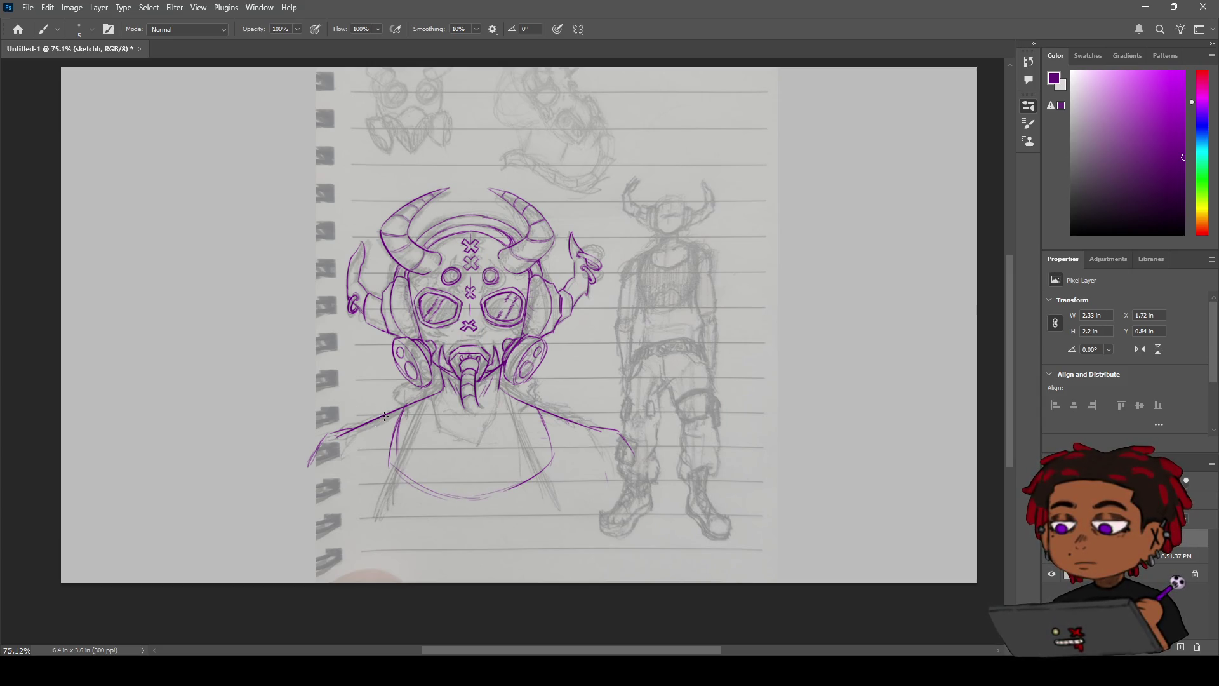
left_click_drag(381, 411, 365, 475)
mouse_move(375, 427)
left_mouse_down()
mouse_move(356, 483)
mouse_move(366, 528)
left_mouse_up()
left_click_drag(575, 435, 576, 531)
left_click_drag(583, 454, 584, 522)
left_click(1052, 556)
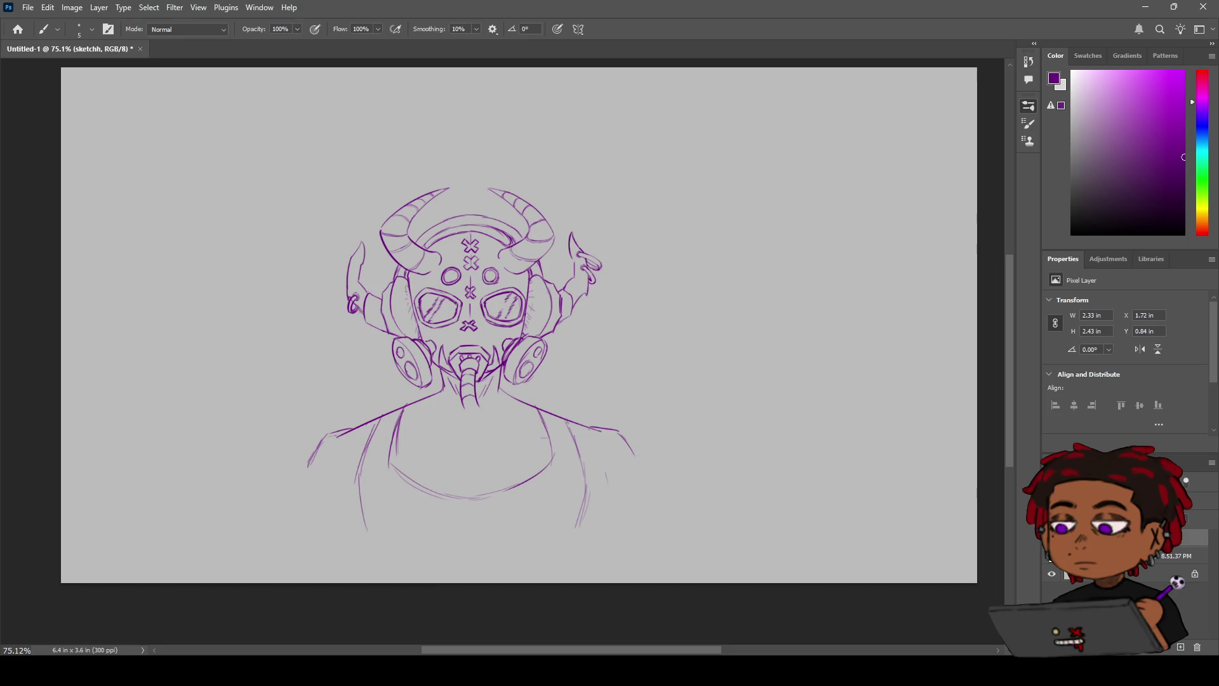
left_click(1052, 556)
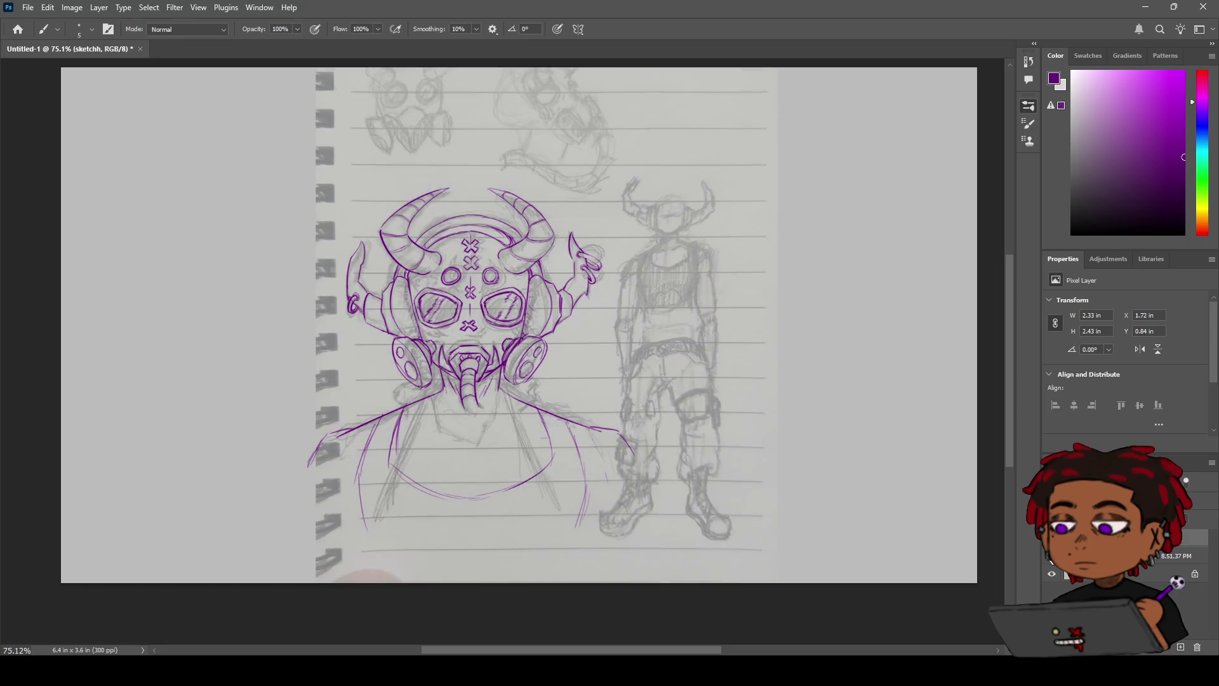
left_click(1052, 567)
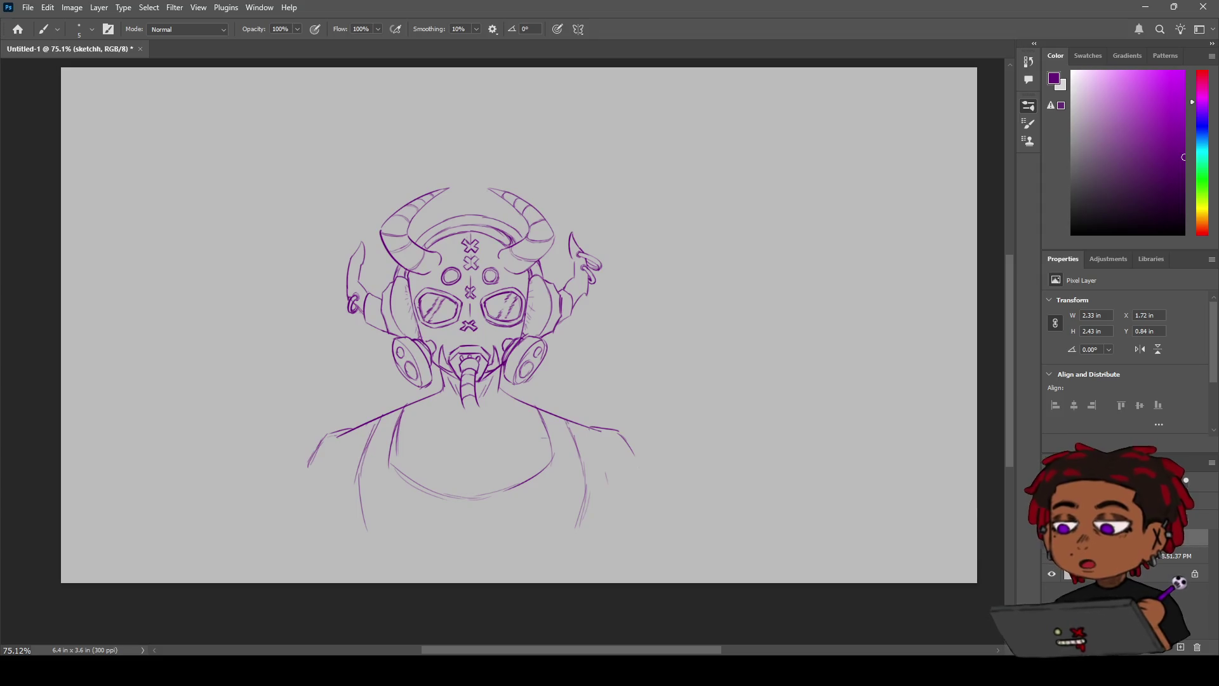
left_click(1051, 573)
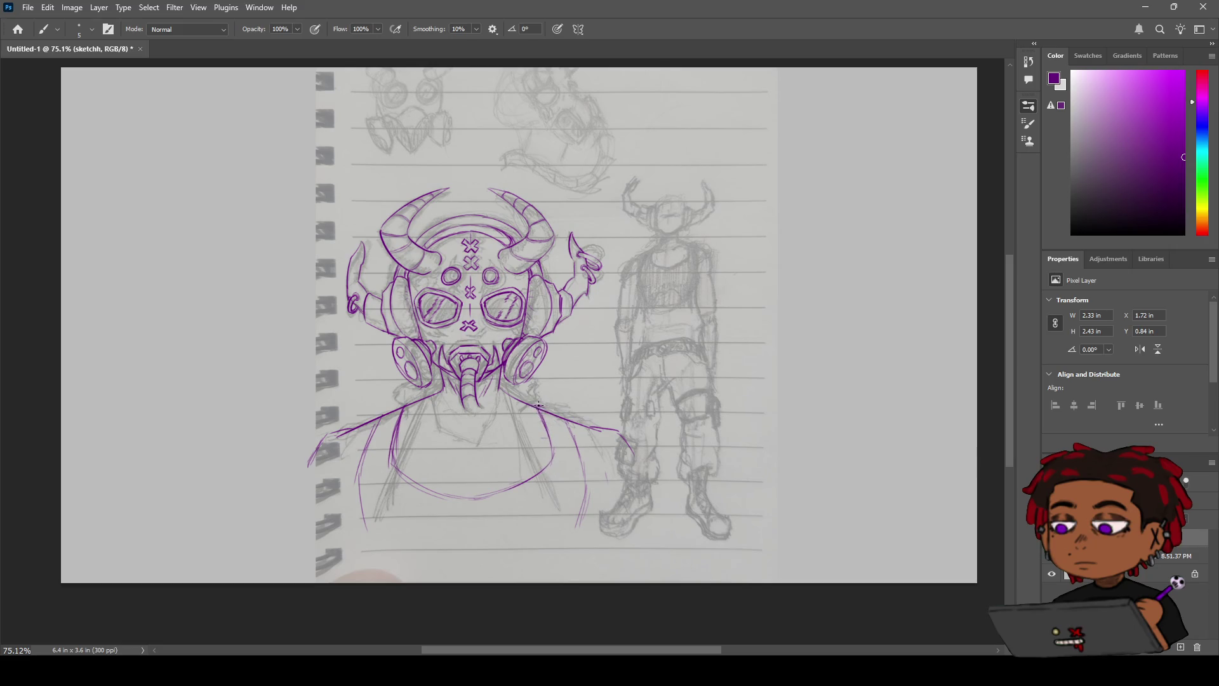
scroll(559, 402, "up", 5)
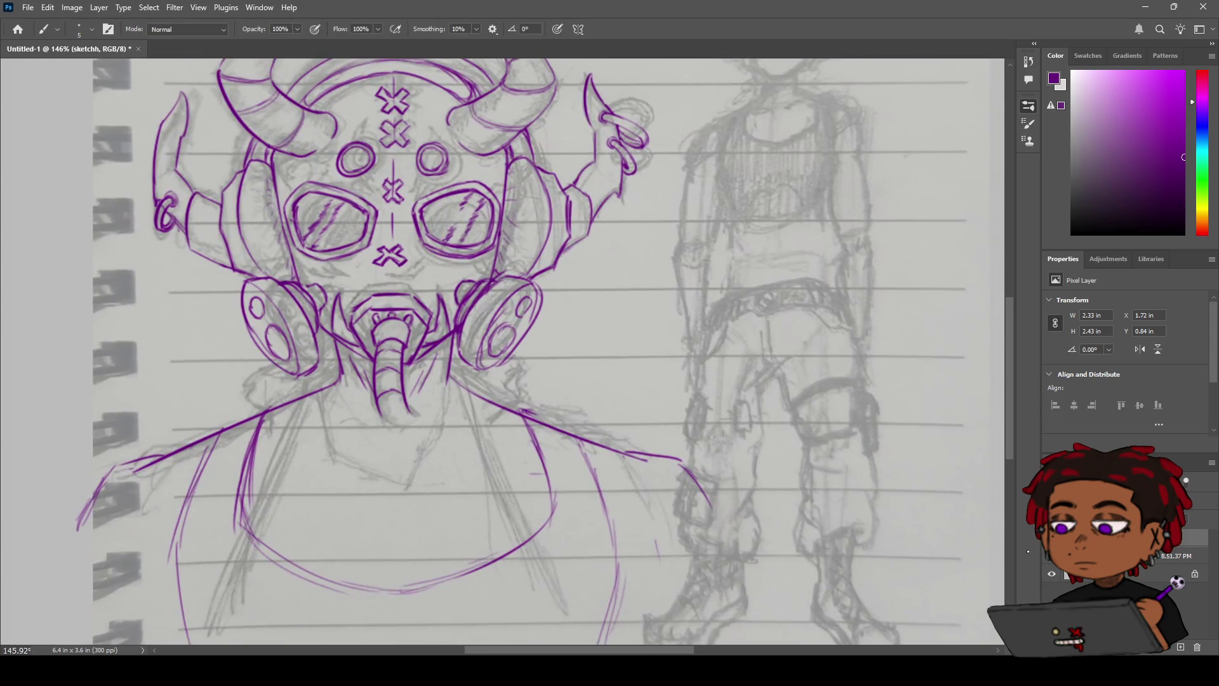
Step: With the sketch hidden, ink the right shoulder, a longer left shoulder and the left torso side
left_click(1051, 564)
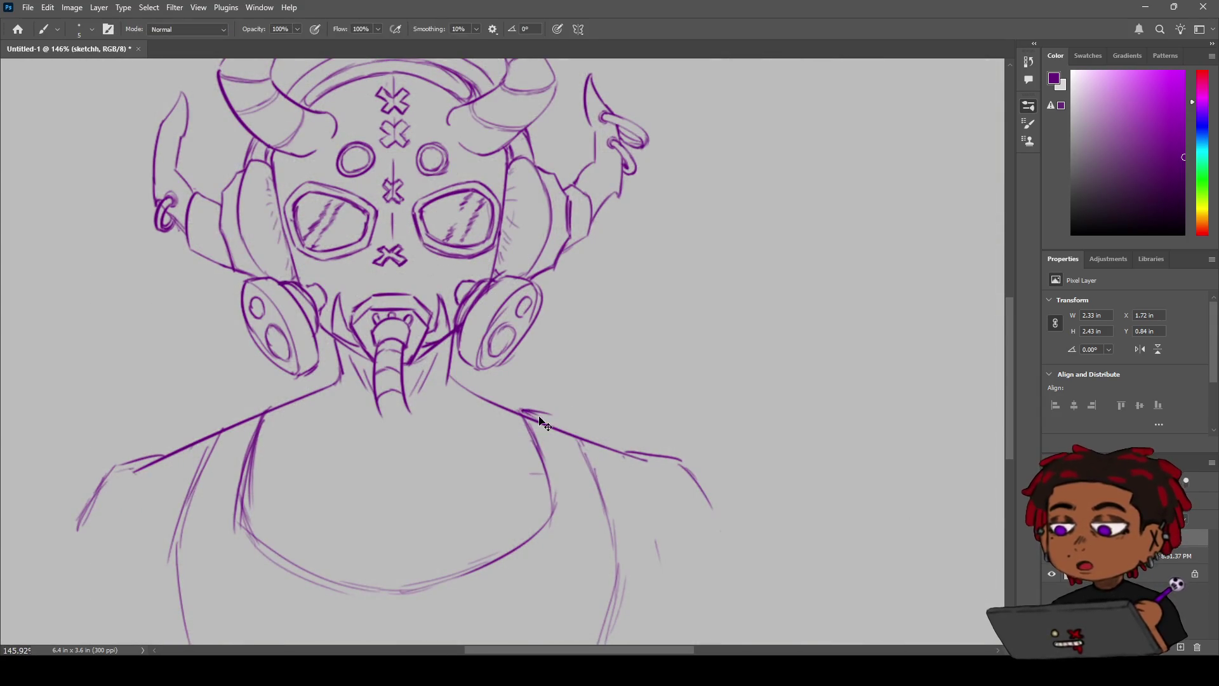
left_click_drag(559, 417, 581, 448)
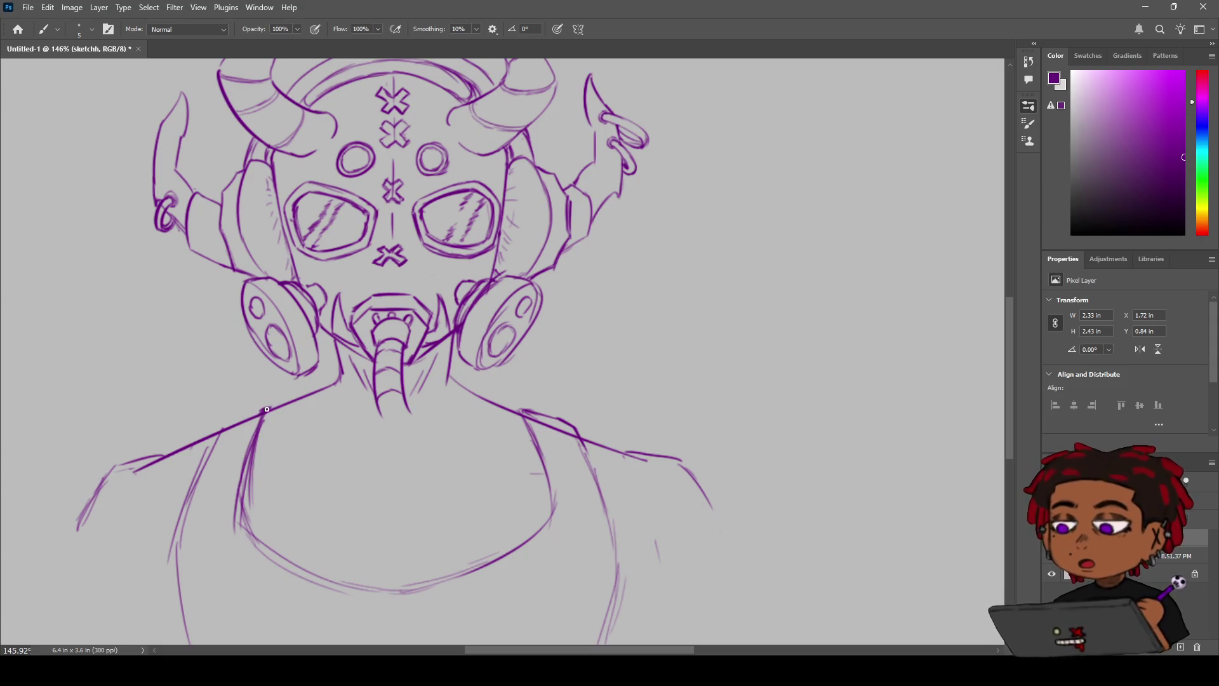
mouse_move(264, 409)
left_mouse_down()
mouse_move(219, 432)
mouse_move(194, 508)
left_mouse_up()
key("ctrl+z")
left_click_drag(217, 435, 180, 536)
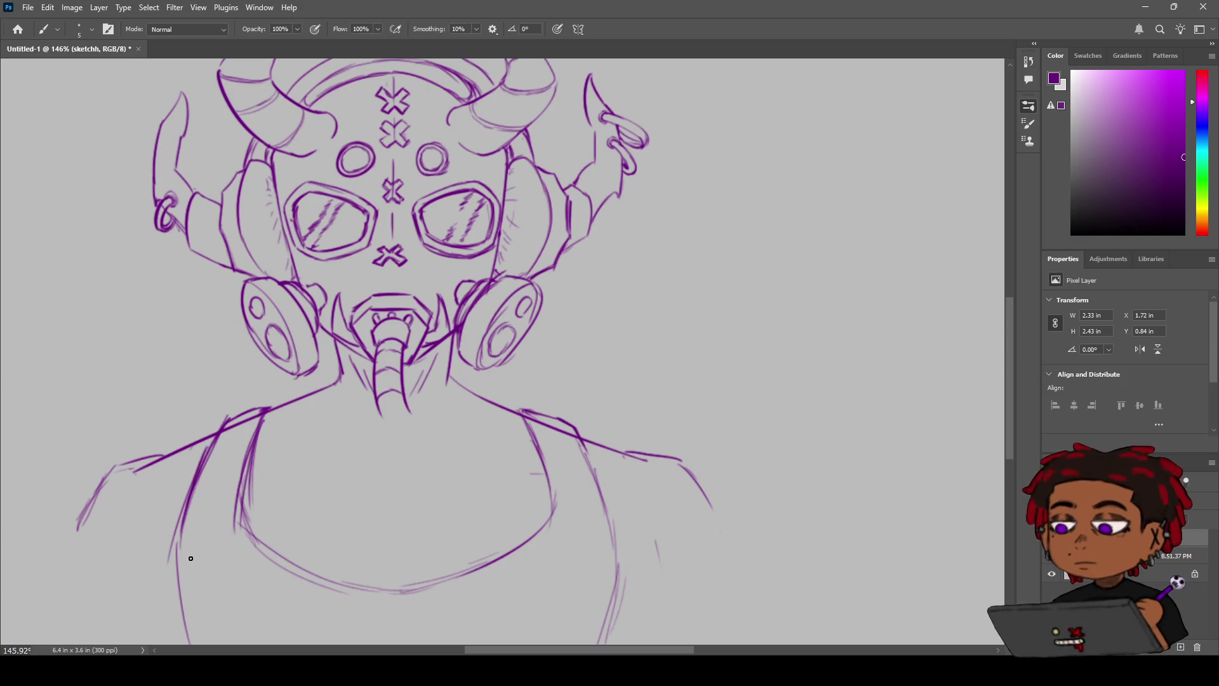
mouse_move(196, 483)
left_mouse_down()
mouse_move(170, 578)
mouse_move(182, 630)
left_mouse_up()
Step: Erase a stray bit of the right shoulder and join the broken shoulder lines
key("e")
left_click_drag(553, 424, 562, 429)
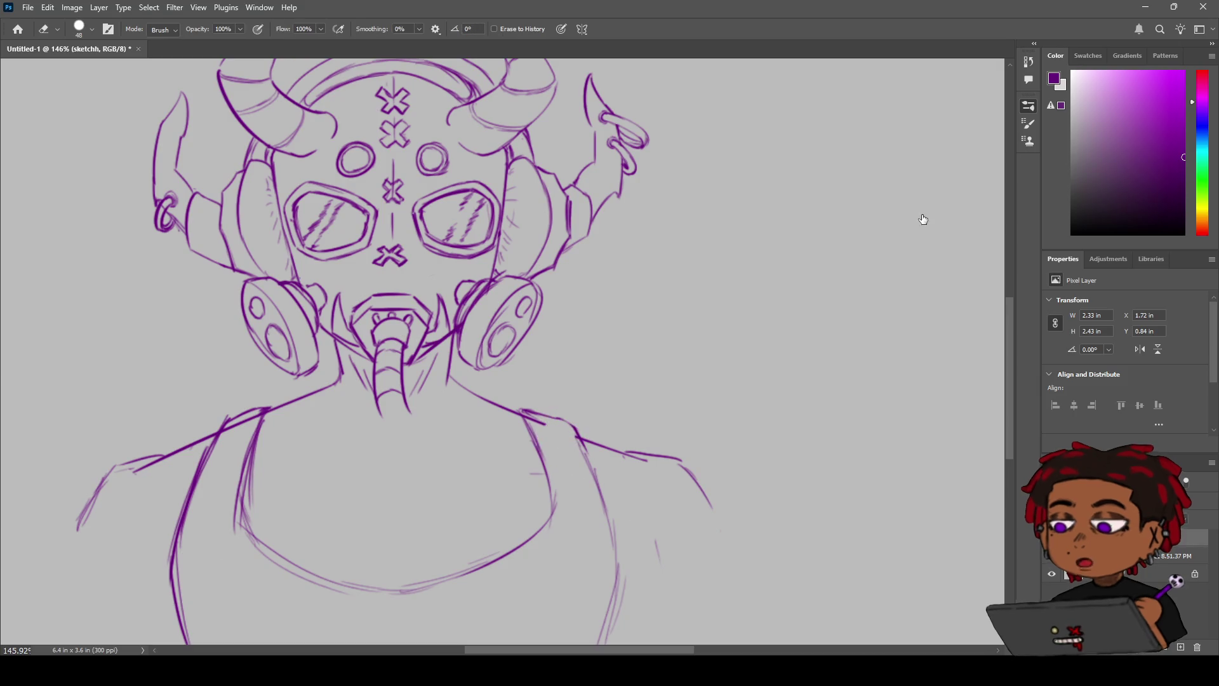
key("bracketleft")
key("bracketleft")
key("bracketleft")
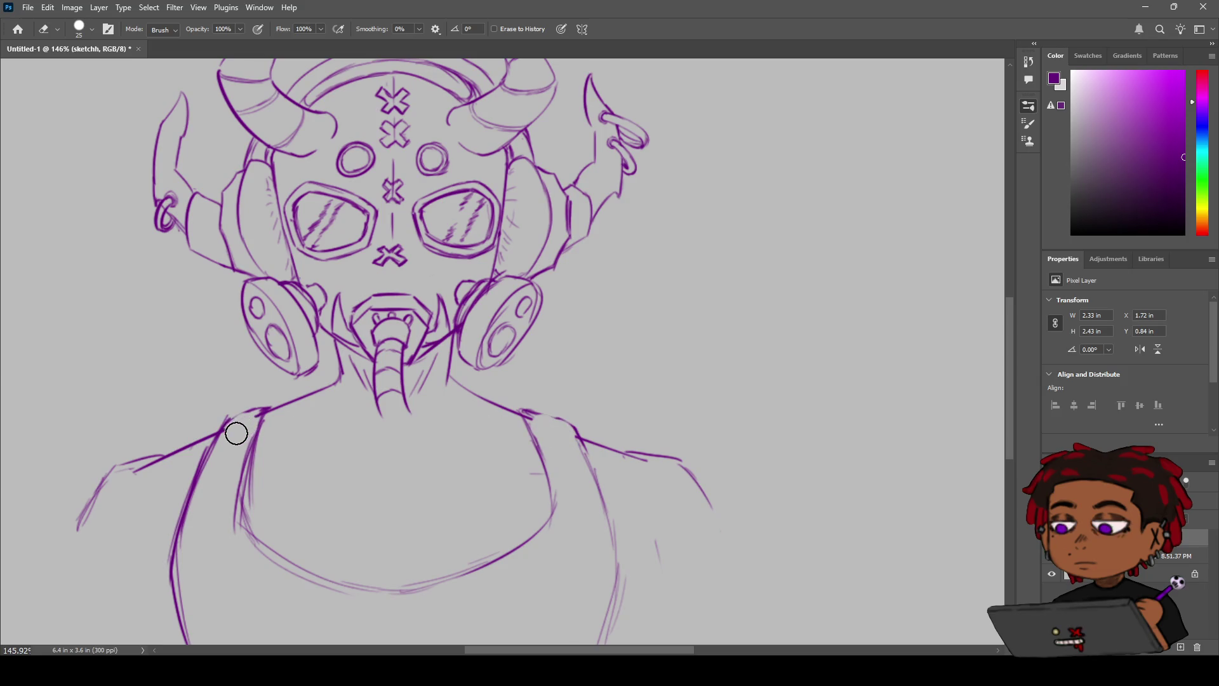
key("bracketleft")
key("bracketleft")
key("b")
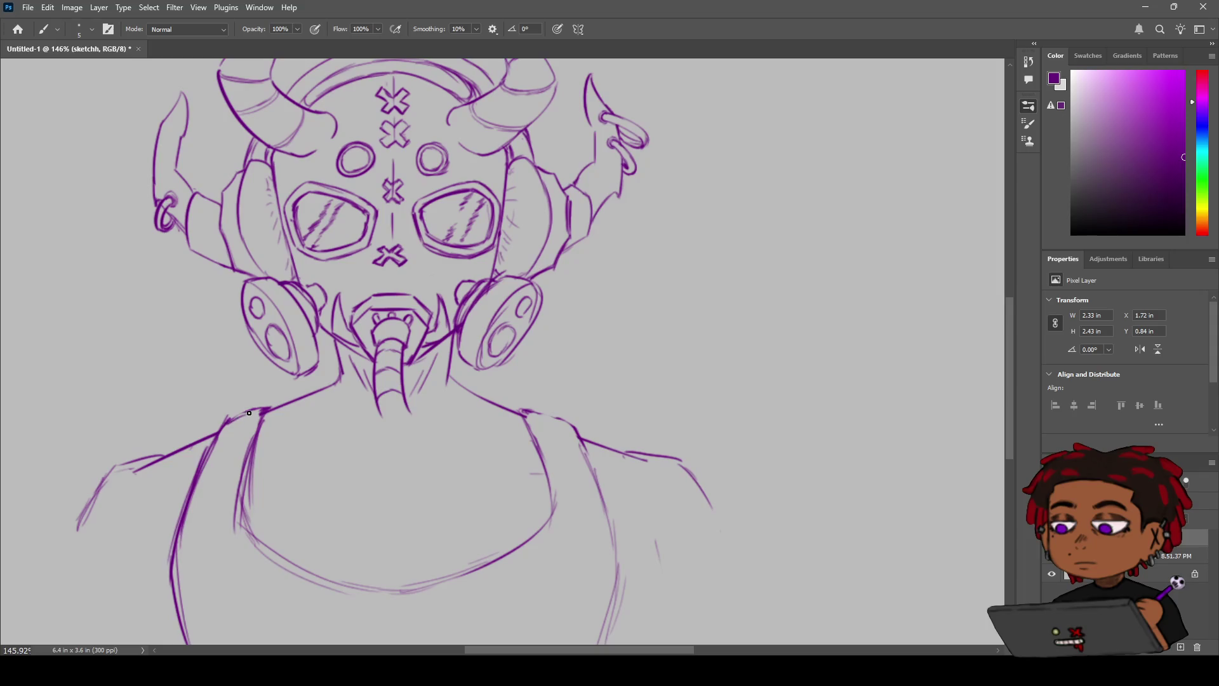
left_click_drag(261, 410, 223, 424)
mouse_move(523, 411)
left_mouse_down()
mouse_move(558, 423)
mouse_move(470, 413)
mouse_move(518, 399)
left_mouse_up()
key("z")
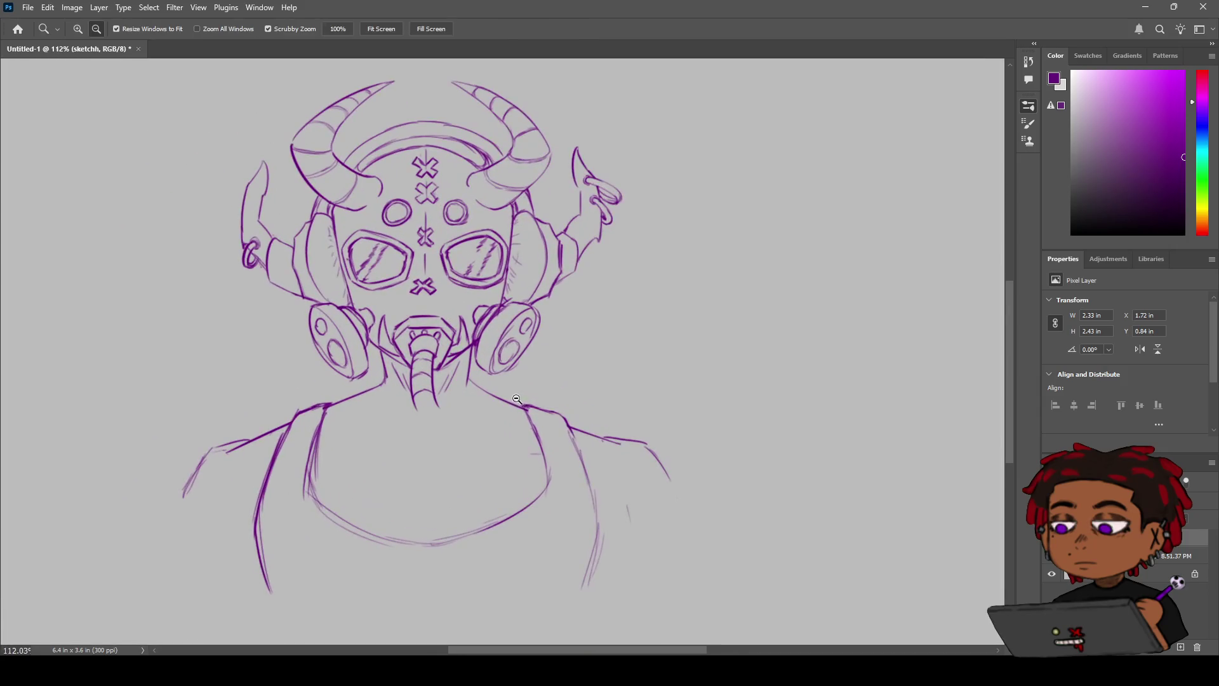
Step: Draw left and right collarbone lines across the upper chest
key("b")
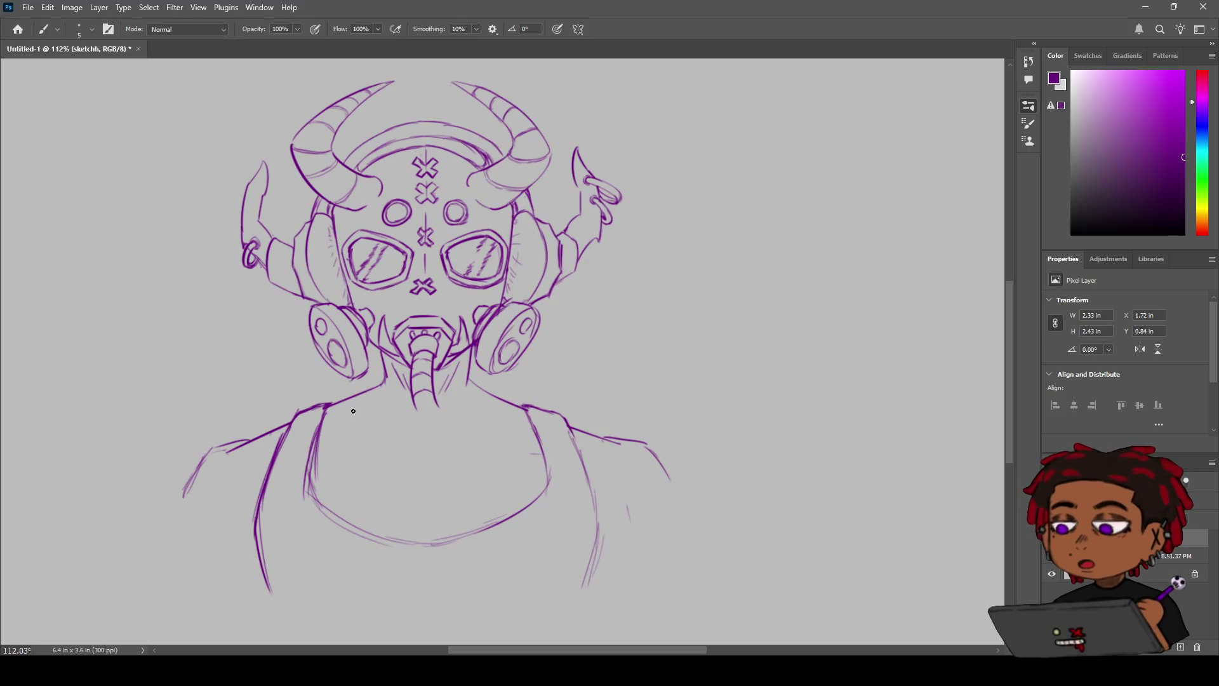
left_click(393, 450)
left_click_drag(409, 454, 381, 449)
key("ctrl+z")
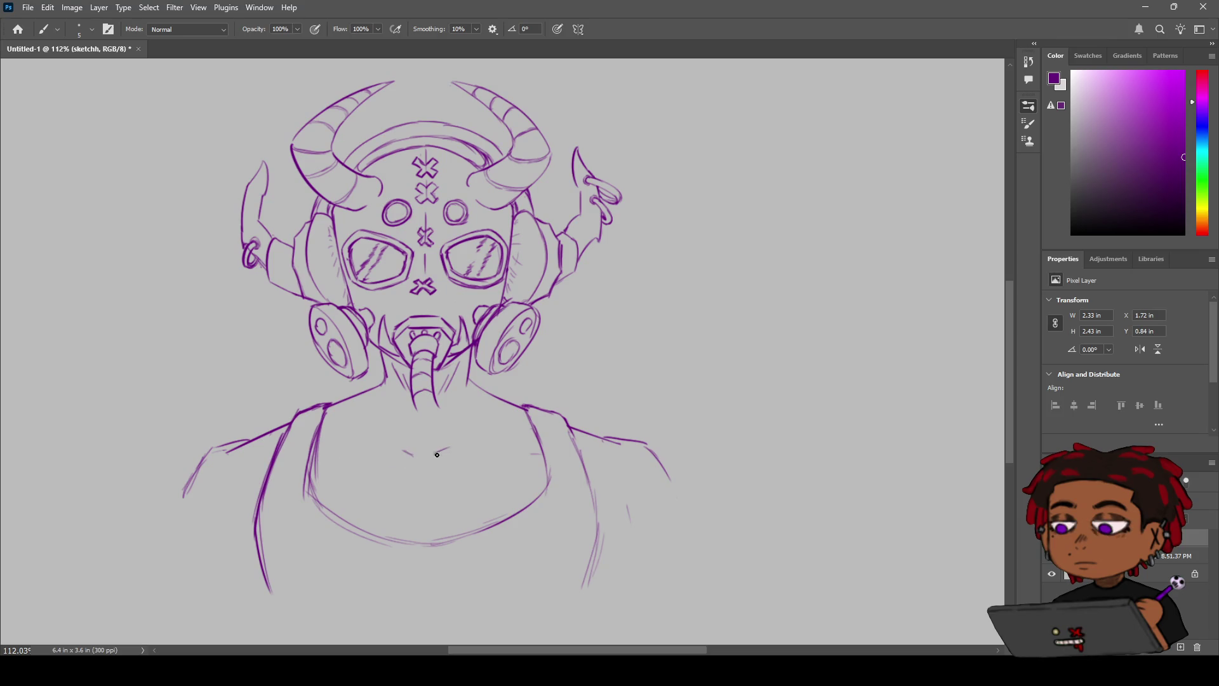
left_click_drag(475, 452, 524, 455)
key("ctrl+z")
left_click_drag(390, 447, 339, 458)
Step: Add a short vertical stroke below the mask's lower X and zoom to check it
left_click_drag(425, 311, 426, 294)
key("z")
mouse_move(773, 212)
left_mouse_down()
mouse_move(635, 285)
mouse_move(540, 295)
mouse_move(606, 295)
mouse_move(540, 299)
mouse_move(600, 299)
mouse_move(563, 309)
left_mouse_up()
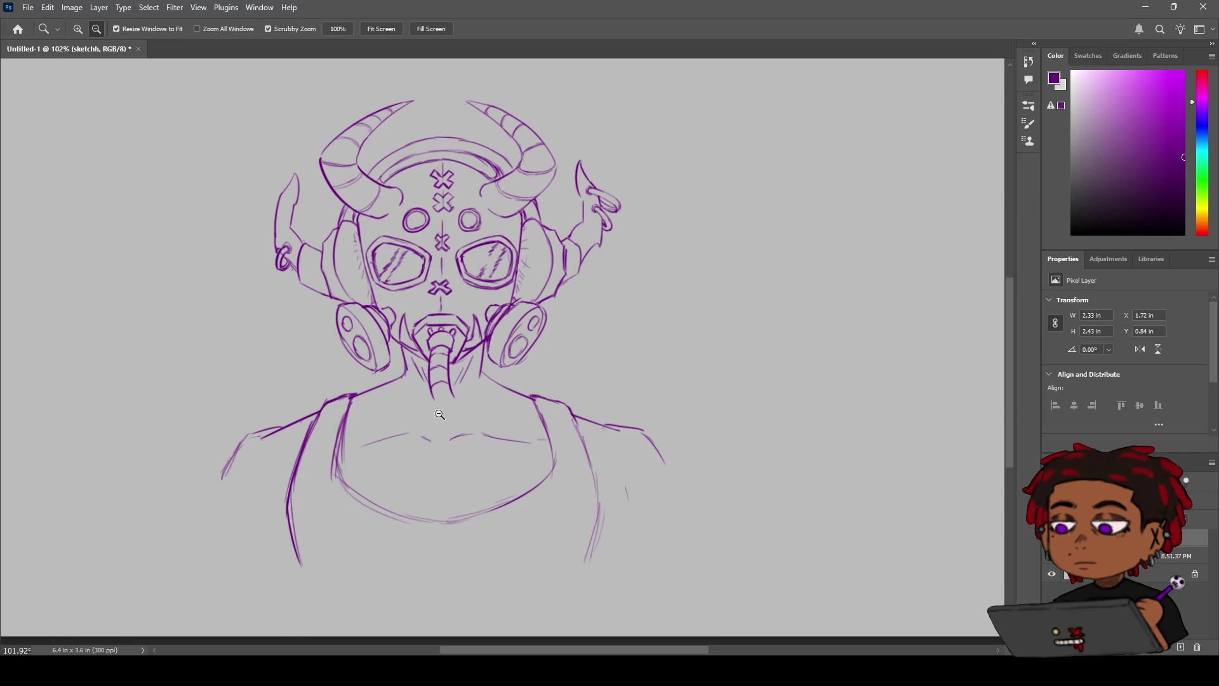
Step: Ink the hose from the tube under the chin to a loop at the right shoulder, darkening its top
key("b")
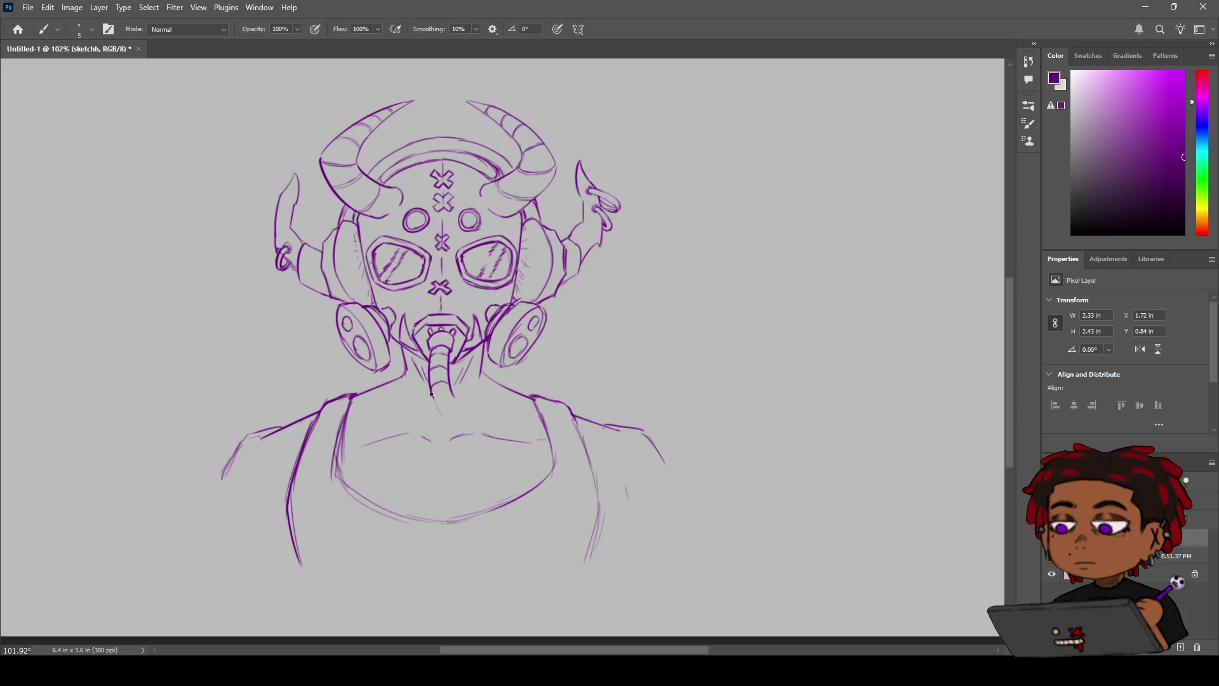
mouse_move(435, 395)
left_mouse_down()
mouse_move(497, 433)
mouse_move(531, 397)
left_mouse_up()
mouse_move(437, 412)
left_mouse_down()
mouse_move(459, 437)
mouse_move(502, 437)
mouse_move(531, 407)
mouse_move(509, 439)
left_mouse_up()
mouse_move(451, 395)
left_mouse_down()
mouse_move(482, 422)
mouse_move(518, 407)
mouse_move(513, 385)
mouse_move(534, 388)
left_mouse_up()
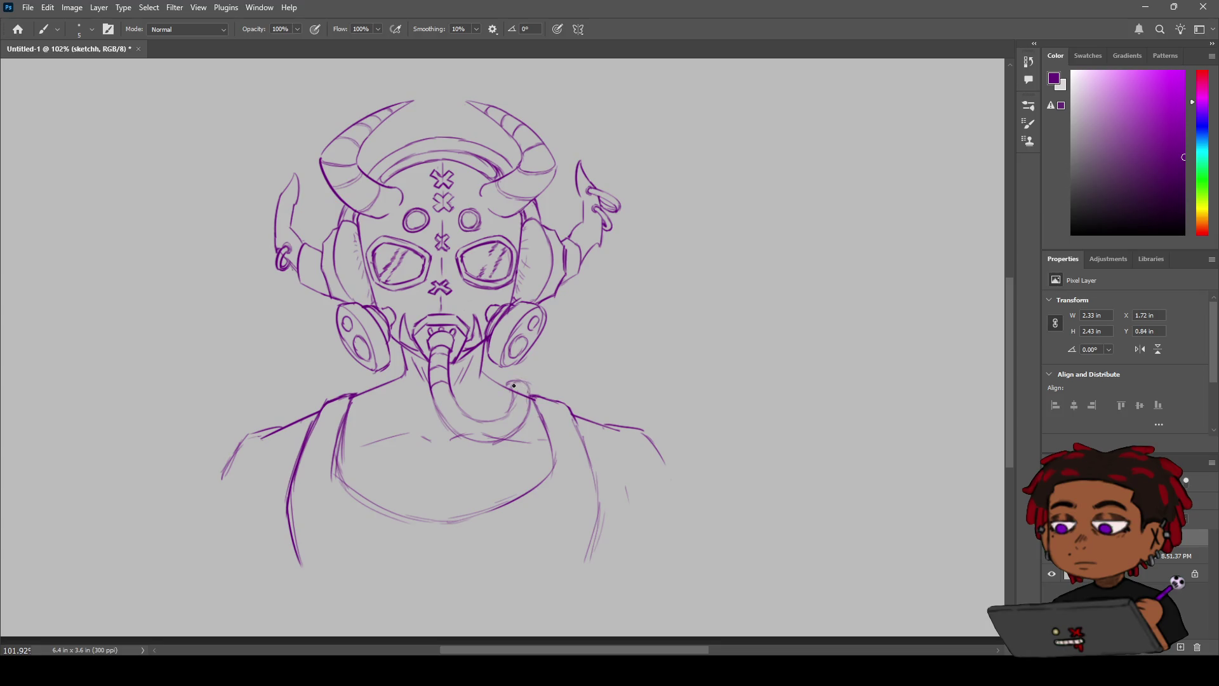
mouse_move(505, 385)
left_mouse_down()
mouse_move(532, 387)
mouse_move(509, 383)
left_mouse_up()
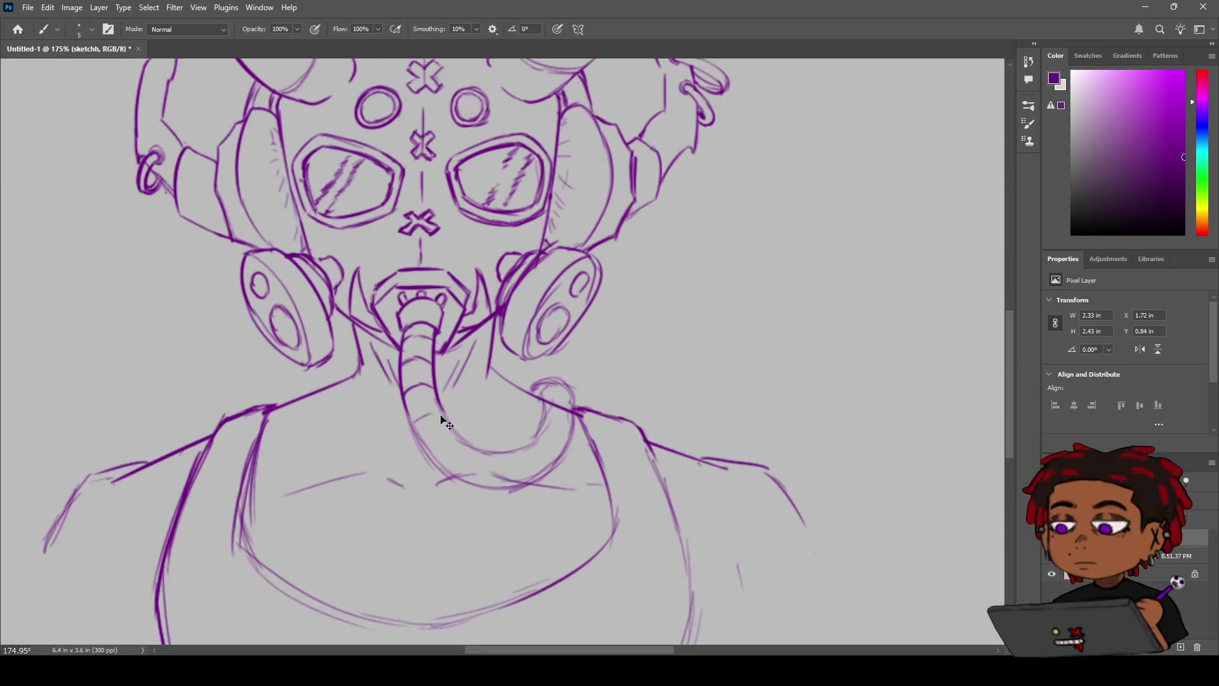
Step: Draw band lines across the hose and a curve inside its bend, redoing rejected strokes
mouse_move(441, 410)
left_mouse_down()
mouse_move(414, 419)
mouse_move(437, 463)
left_mouse_up()
key("ctrl+z")
mouse_move(483, 453)
left_mouse_down()
mouse_move(481, 481)
mouse_move(535, 476)
left_mouse_up()
key("ctrl+z")
mouse_move(537, 433)
left_mouse_down()
mouse_move(559, 426)
mouse_move(568, 448)
mouse_move(549, 438)
left_mouse_up()
key("e")
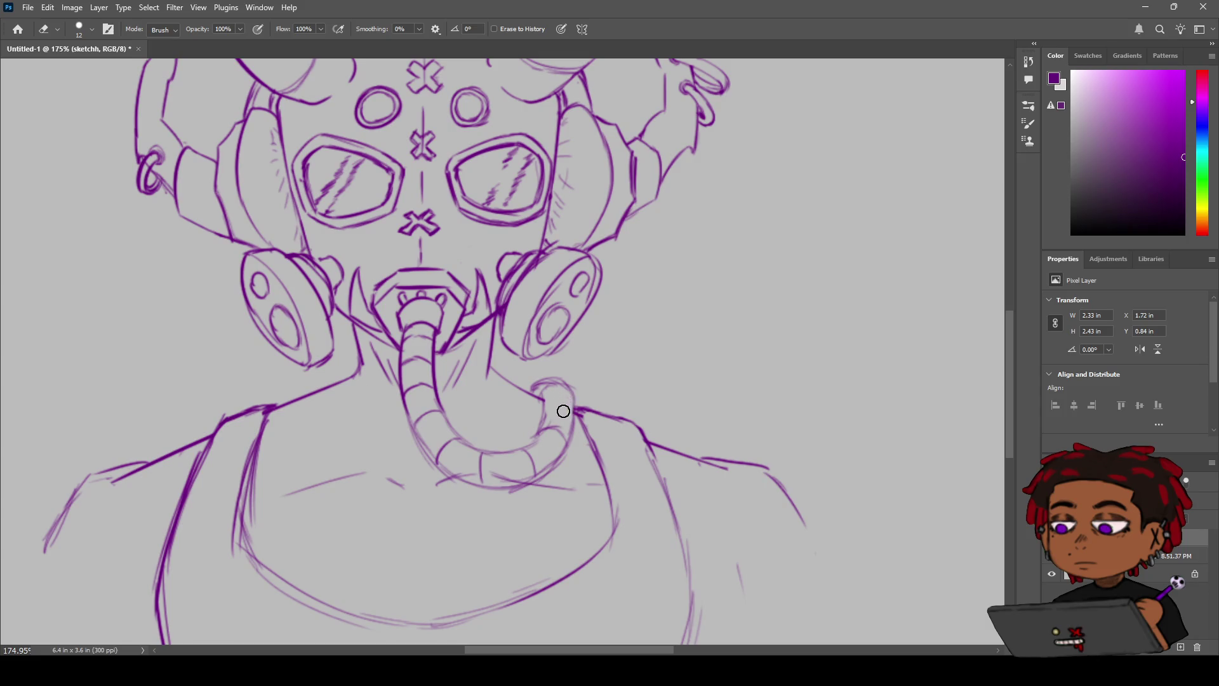
key("b")
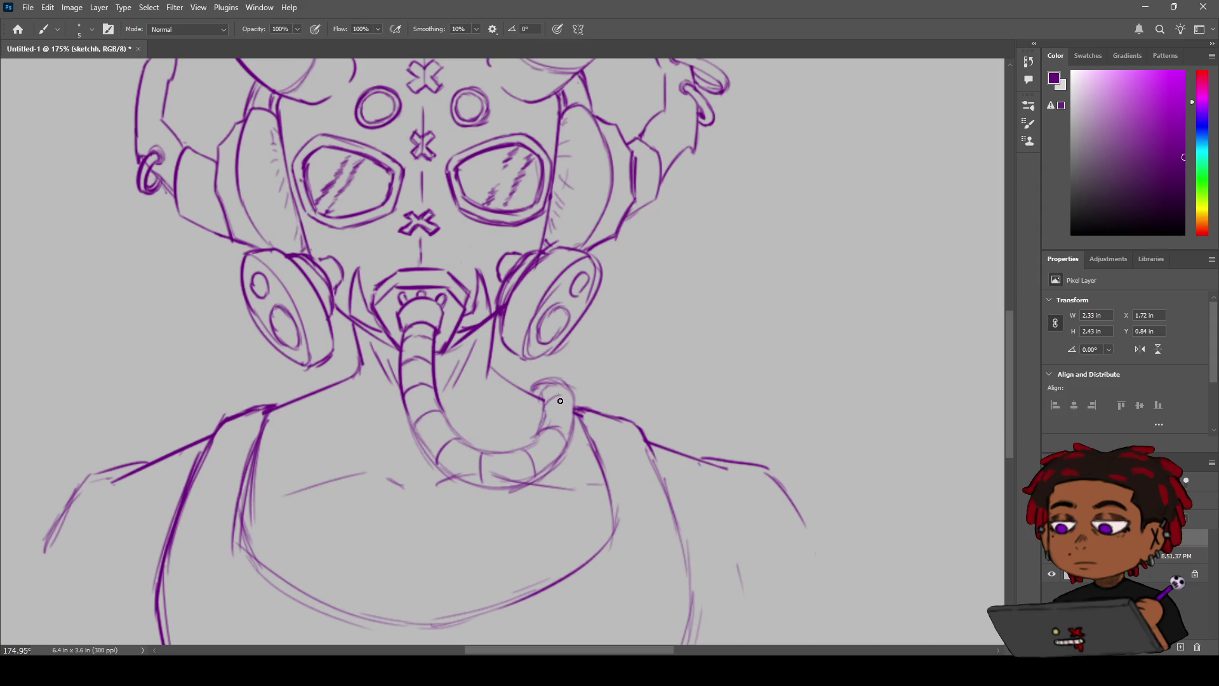
Step: Redraw the hose's end at the right shoulder as a neat hook, then zoom out to check
left_click_drag(567, 387, 532, 389)
key("z")
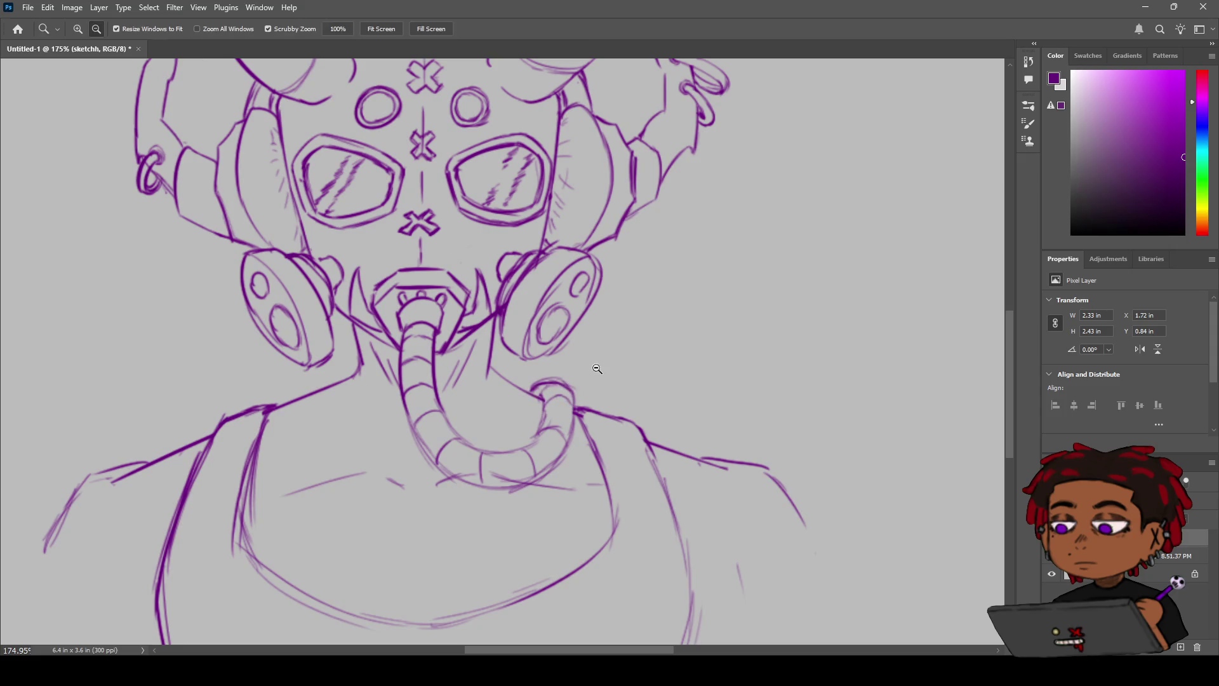
scroll(544, 391, "down", 5)
scroll(545, 386, "up", 3)
scroll(562, 375, "up", 2)
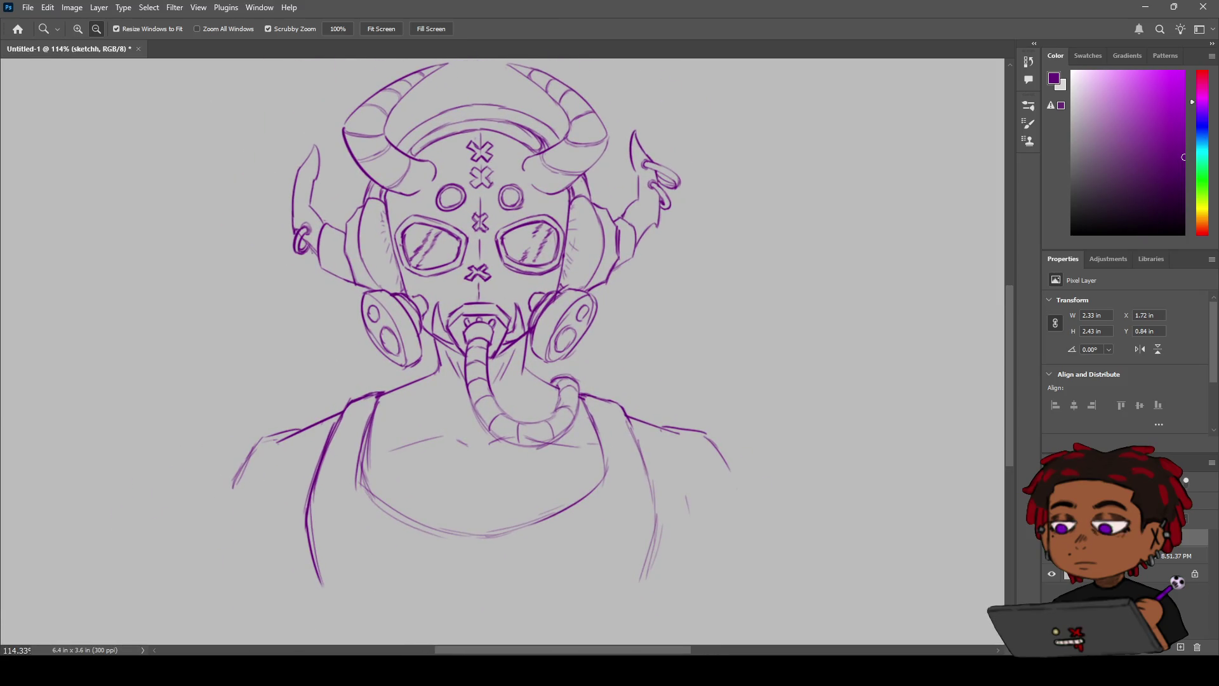
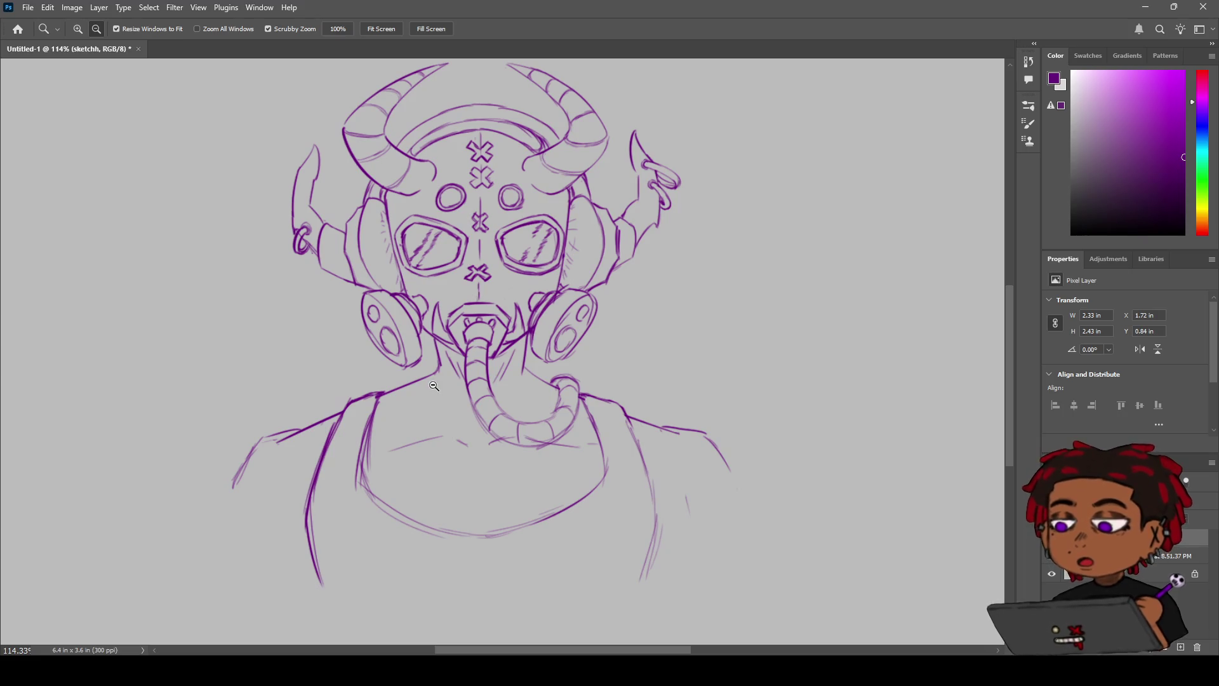
Step: Retrace the left shoulder line and extend it down the left arm and torso edge
key("space")
left_click_drag(427, 395, 476, 373)
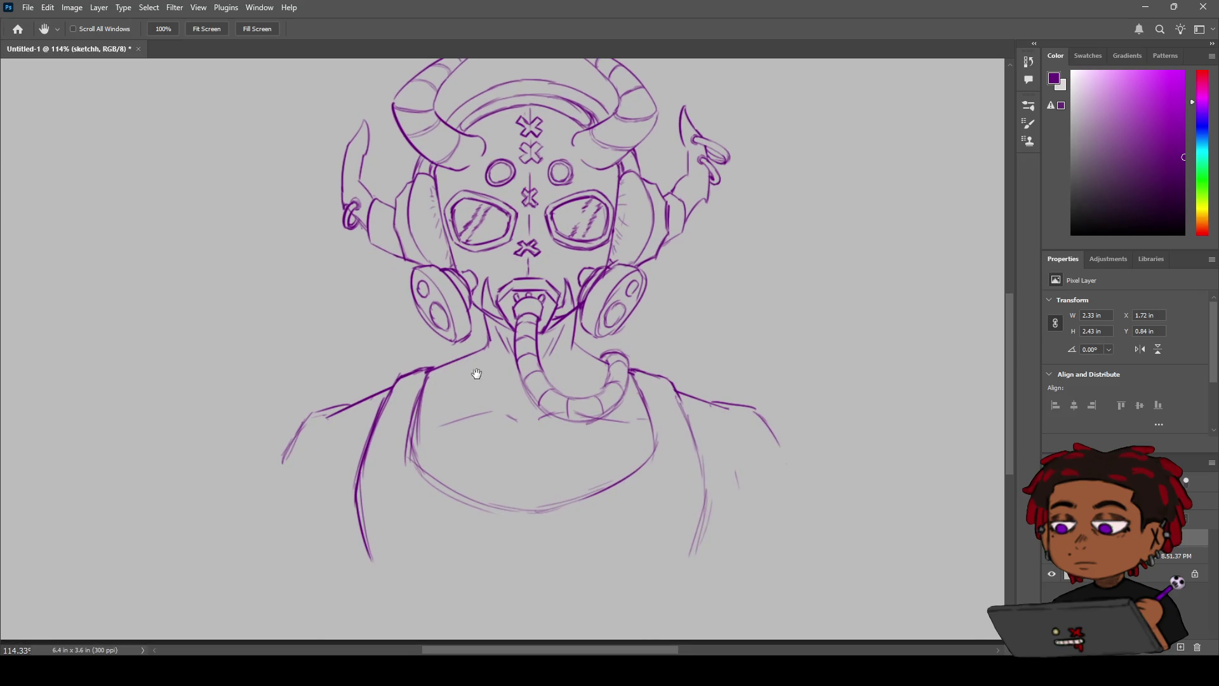
mouse_move(351, 404)
left_mouse_down()
mouse_move(322, 413)
mouse_move(351, 405)
left_mouse_up()
key("e")
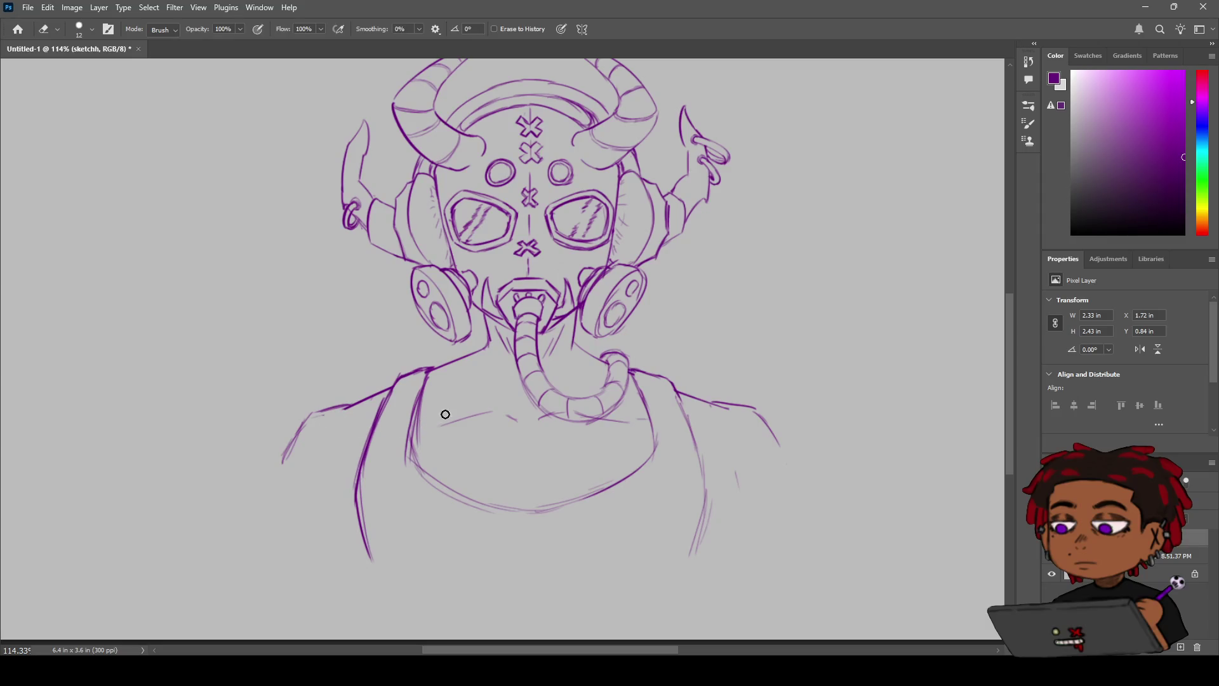
key("b")
mouse_move(286, 456)
left_mouse_down()
mouse_move(301, 427)
mouse_move(273, 554)
left_mouse_up()
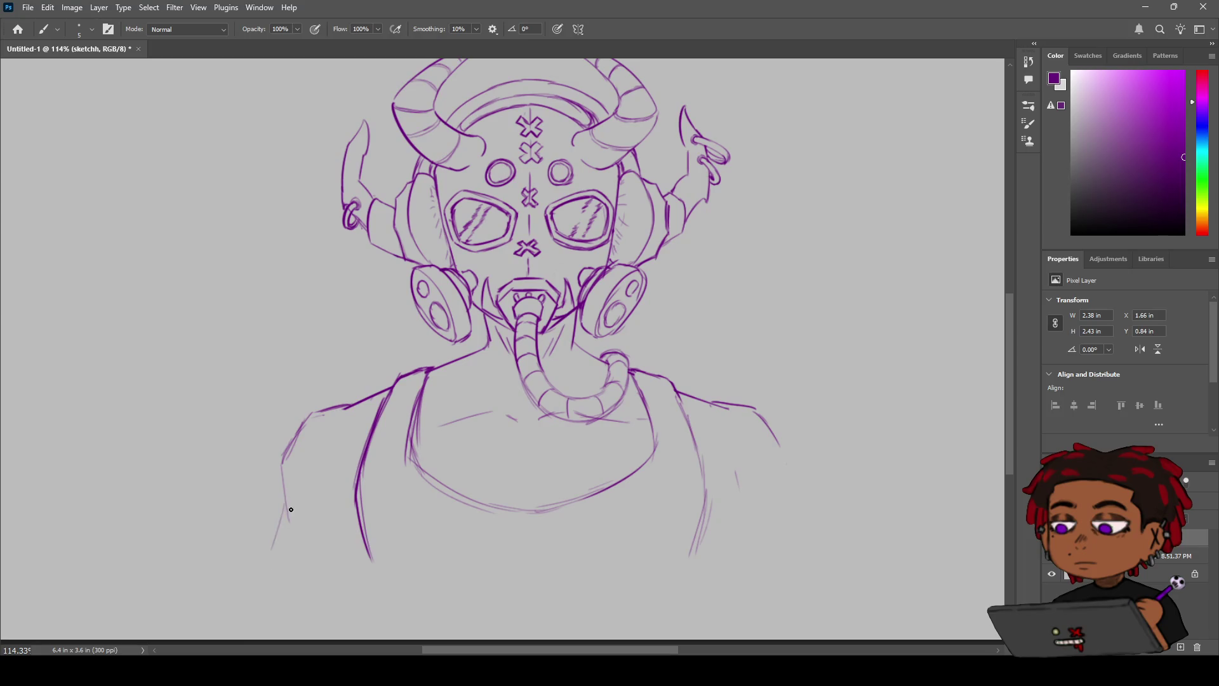
left_click_drag(284, 499, 304, 522)
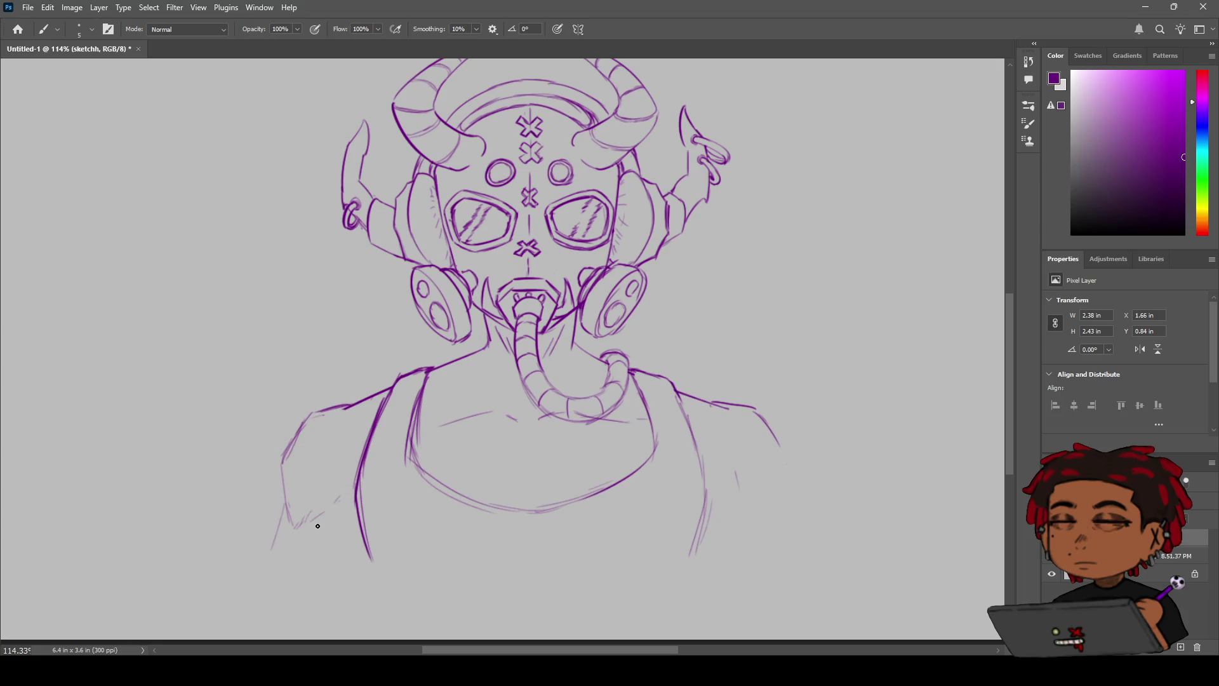
left_click_drag(285, 503, 262, 570)
Step: Redraw the right shoulder line down the arm after two discarded attempts
left_click_drag(776, 438, 793, 493)
key("ctrl+z")
left_click_drag(782, 449, 791, 481)
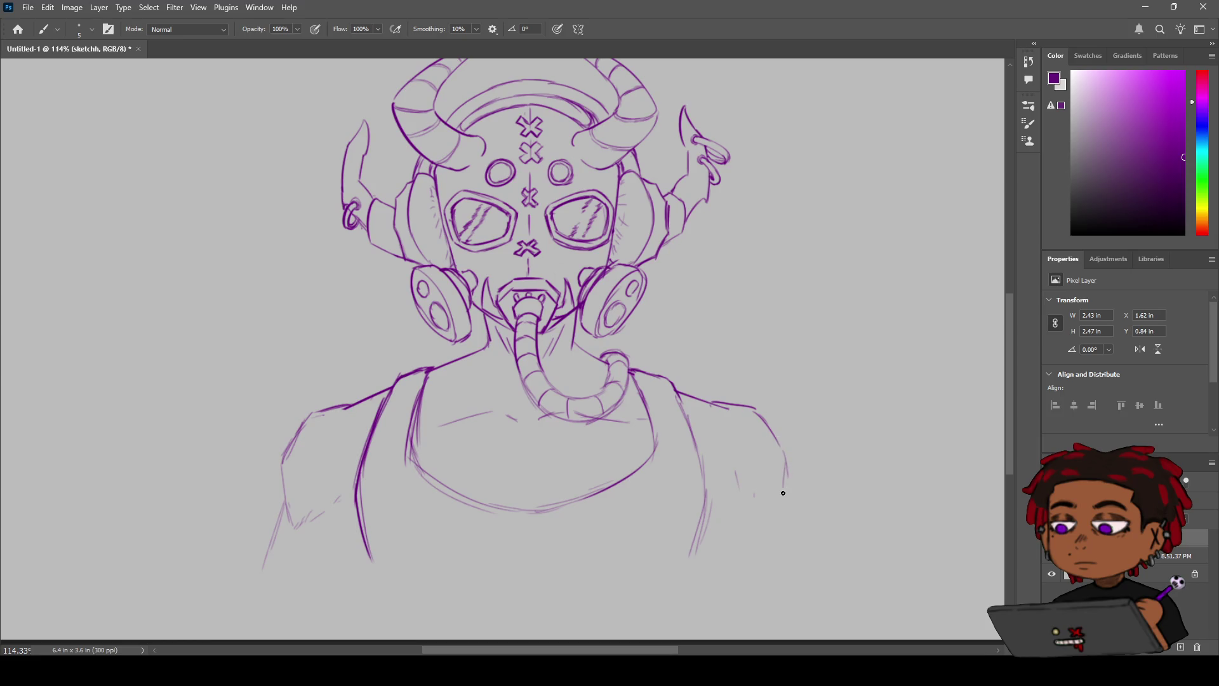
key("ctrl+z")
left_click_drag(786, 452, 784, 494)
Step: Extend the right shoulder curve and add hatch strokes on the right sleeve
mouse_move(782, 498)
left_mouse_down()
mouse_move(771, 522)
mouse_move(759, 517)
left_mouse_up()
left_click_drag(716, 474, 724, 486)
key("e")
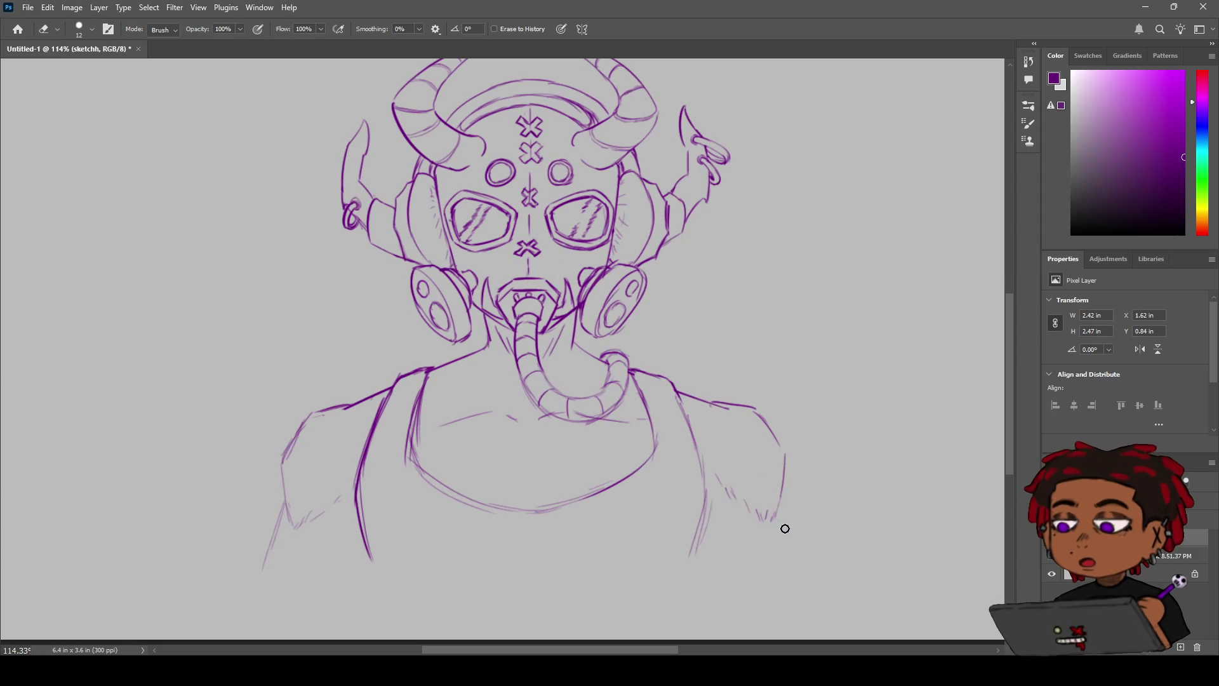
key("b")
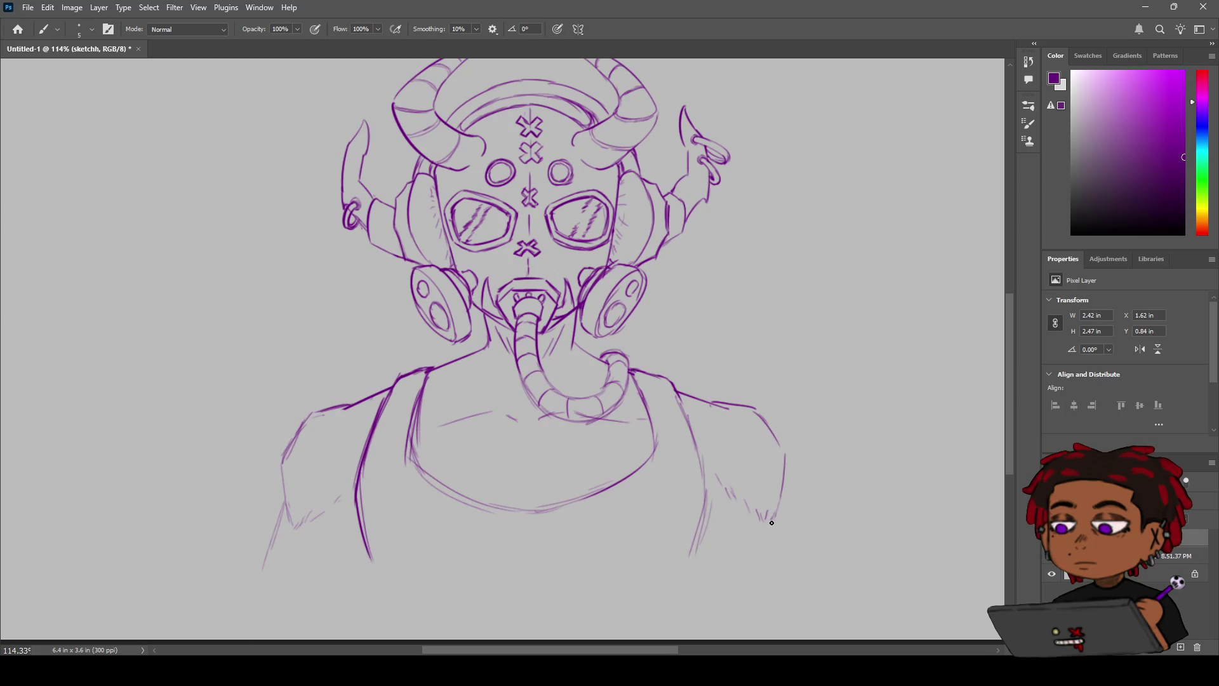
key("e")
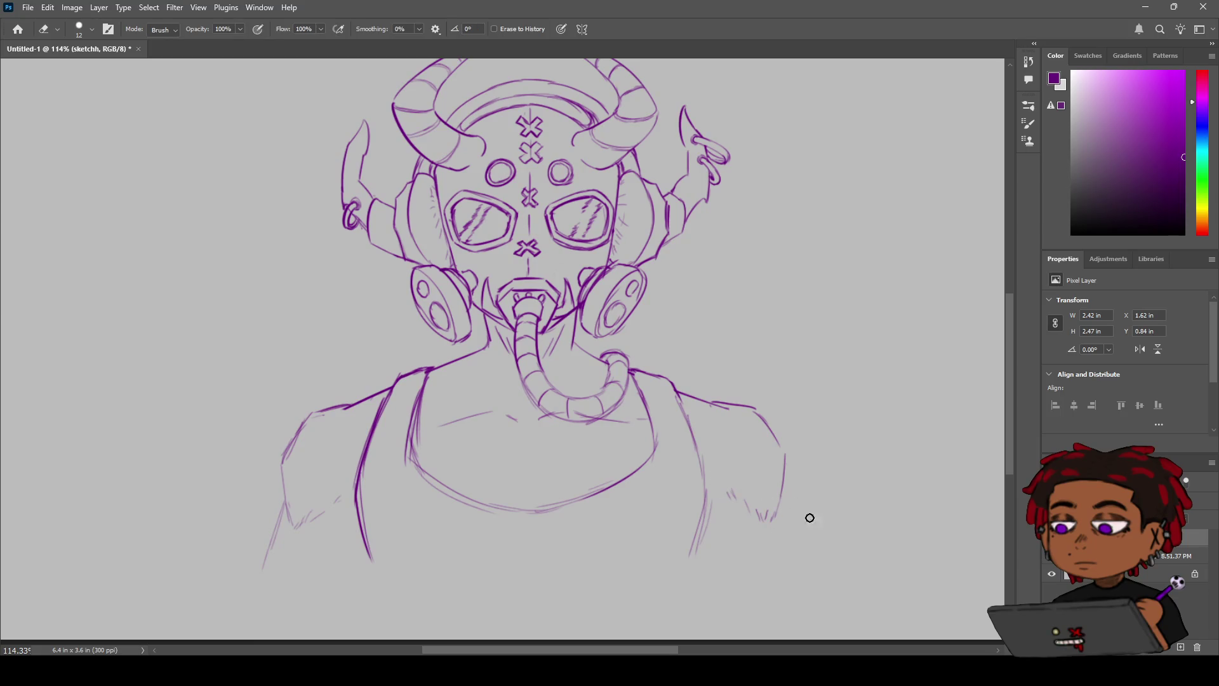
key("b")
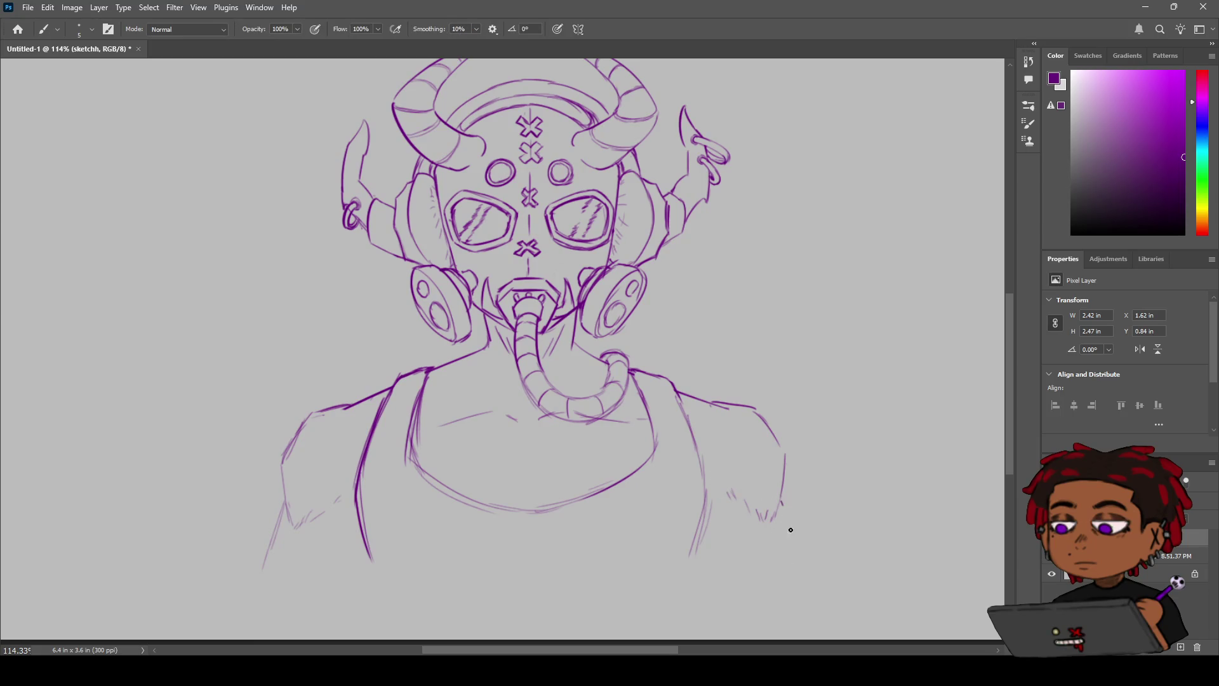
Step: Try a longer right sleeve line, undo it, and zoom out to the whole figure
left_click_drag(782, 501, 795, 550)
key("ctrl+z")
key("z")
mouse_move(672, 477)
left_mouse_down()
mouse_move(626, 475)
mouse_move(666, 464)
left_mouse_up()
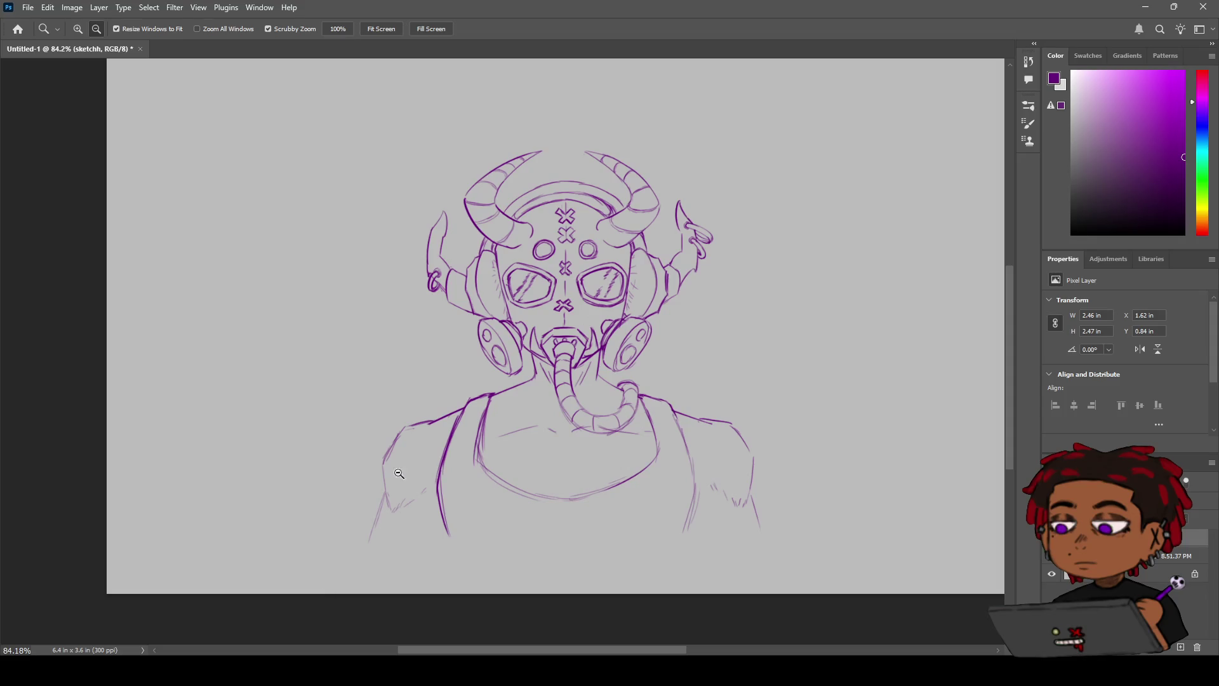
Step: Zoom in on the torso and sketch collarbone lines across the chest
mouse_move(552, 290)
left_mouse_down()
mouse_move(610, 289)
mouse_move(521, 289)
mouse_move(573, 282)
mouse_move(560, 286)
mouse_move(571, 285)
mouse_move(511, 245)
left_mouse_up()
key("h")
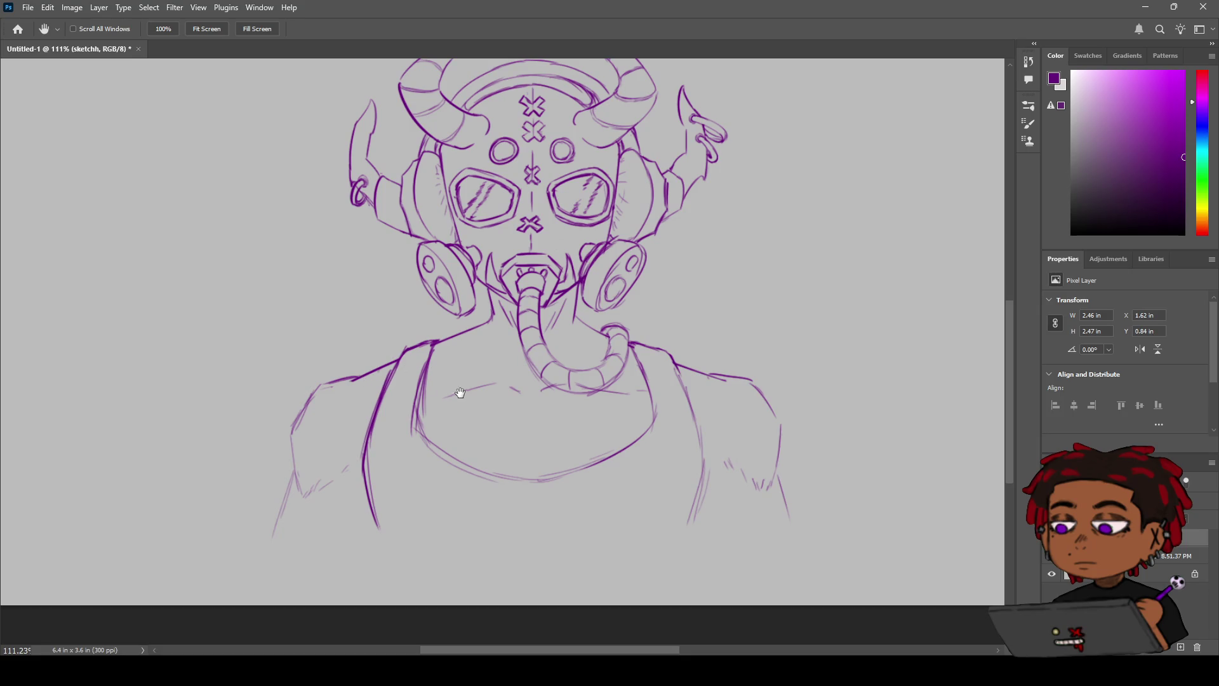
key("b")
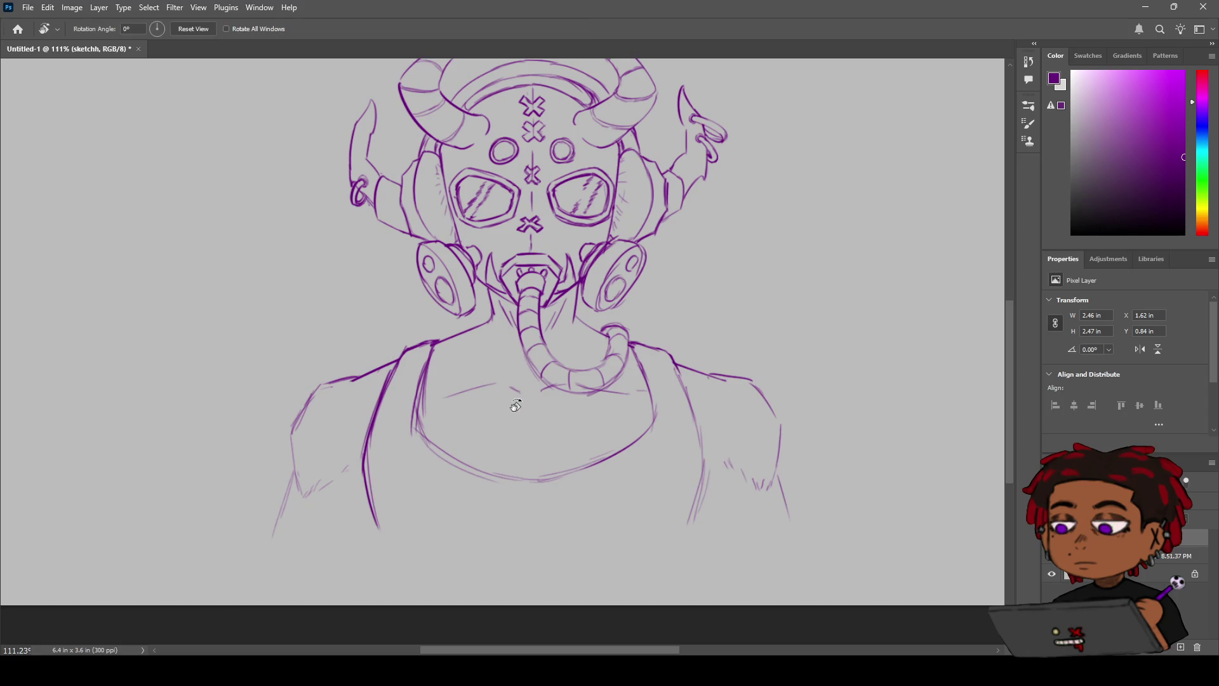
key("e")
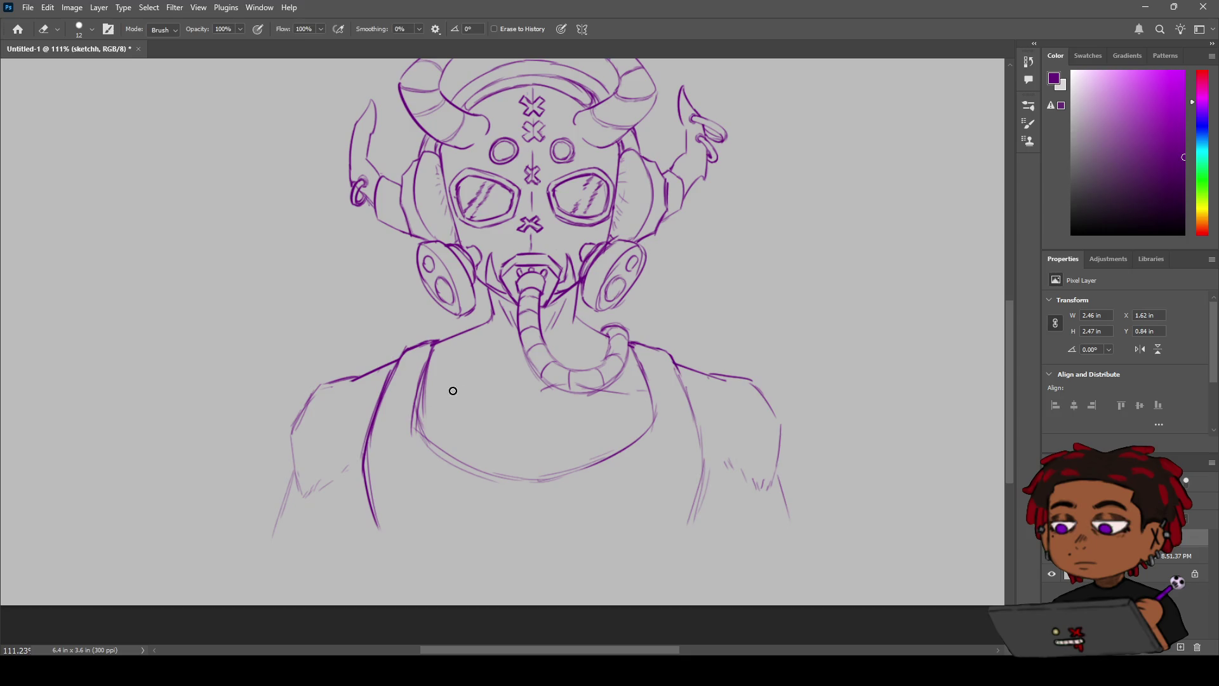
key("b")
left_click_drag(514, 370, 426, 380)
Step: Add a short stroke beside the breathing tube
key("e")
key("b")
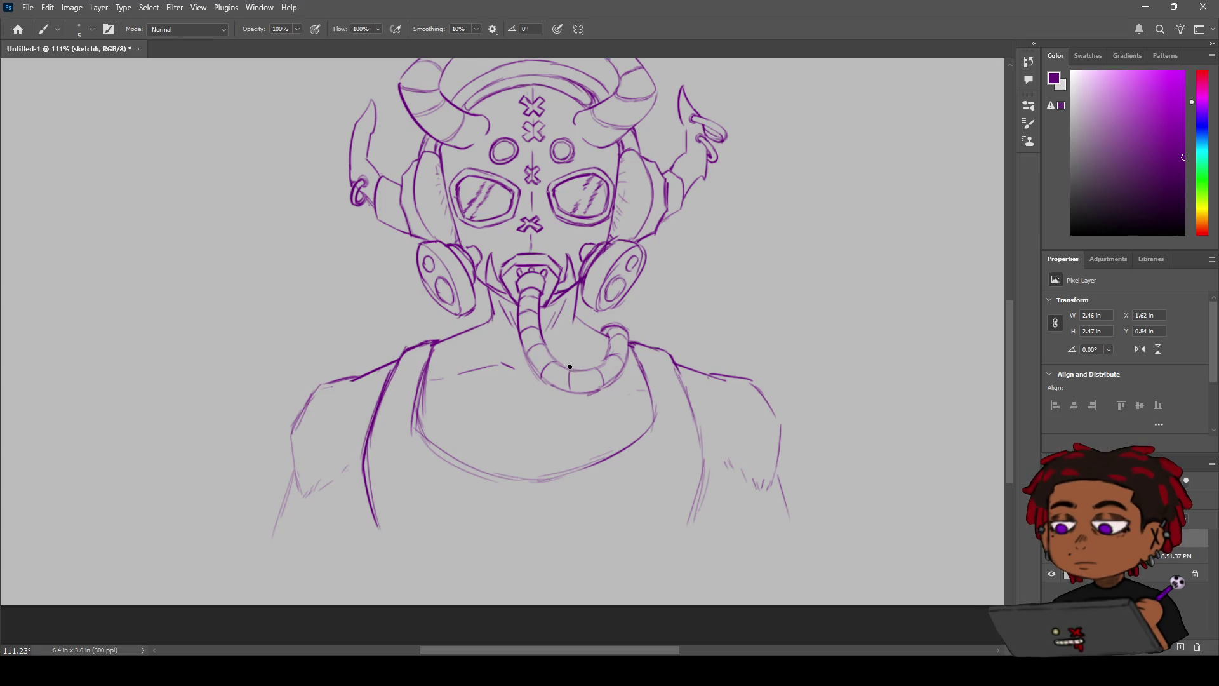
left_click_drag(626, 381, 639, 381)
Step: Extend the right shoulder line downward and the left shoulder line outward and down
key("e")
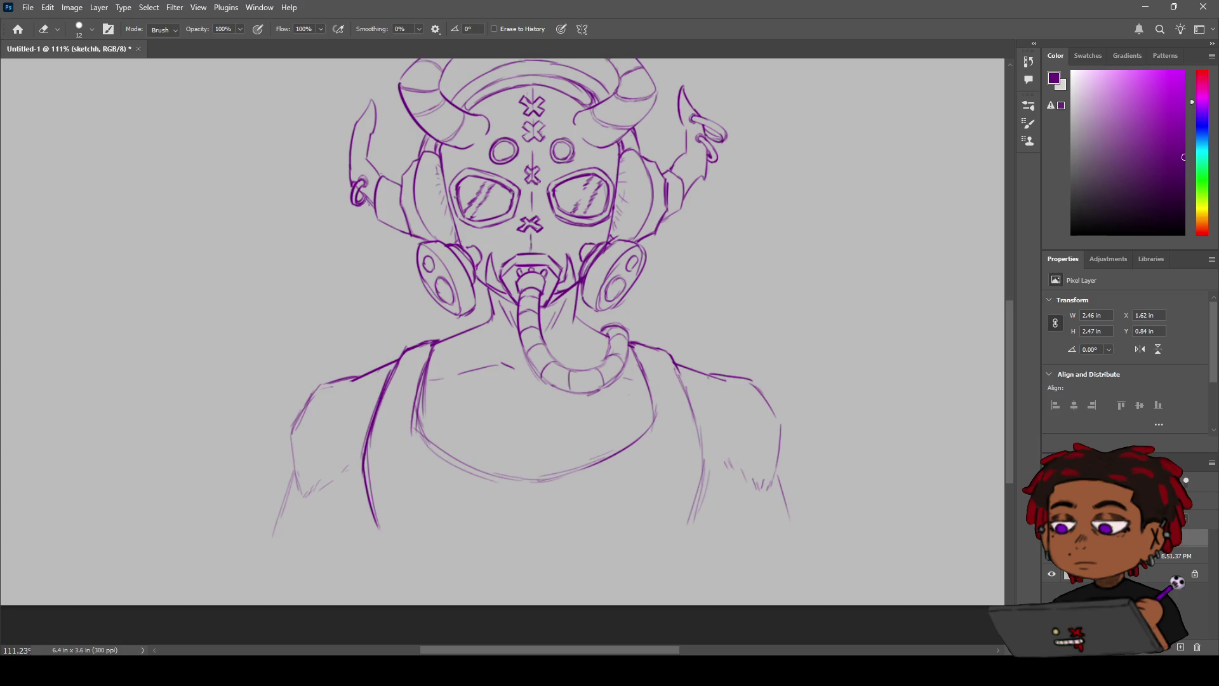
key("b")
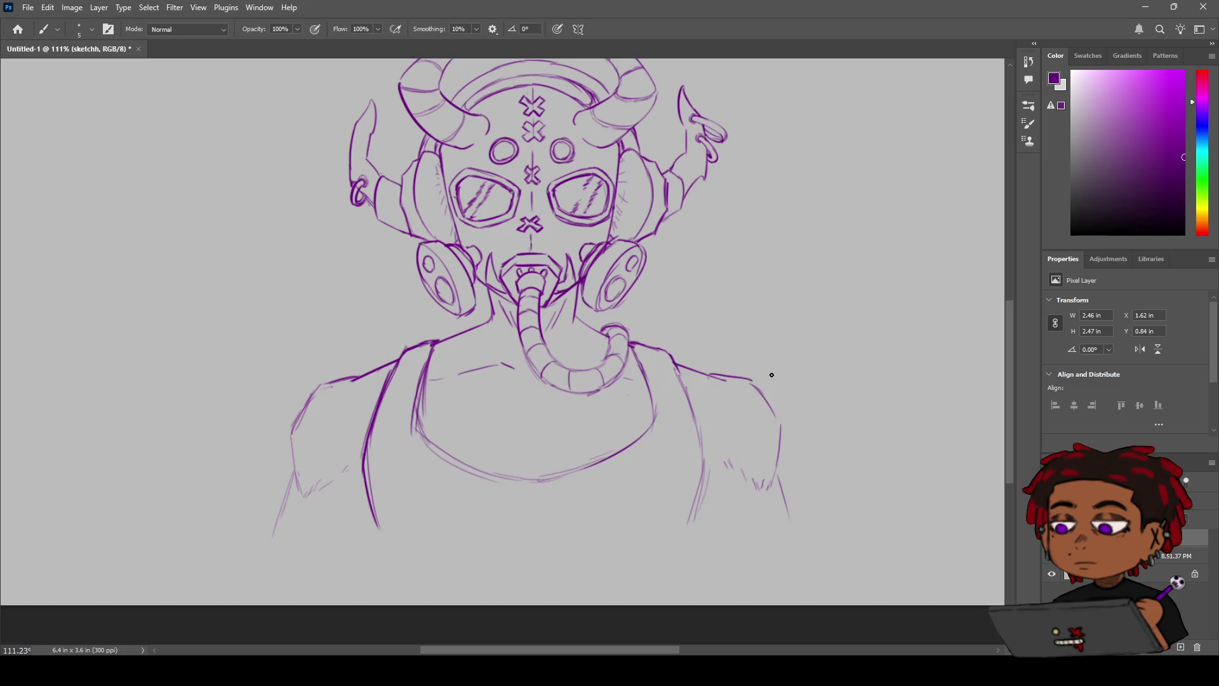
mouse_move(752, 381)
left_mouse_down()
mouse_move(781, 419)
mouse_move(771, 483)
left_mouse_up()
mouse_move(334, 382)
left_mouse_down()
mouse_move(317, 386)
mouse_move(291, 433)
left_mouse_up()
Step: Redraw the left sleeve line from below the shoulder down the arm, then zoom out slightly
key("z")
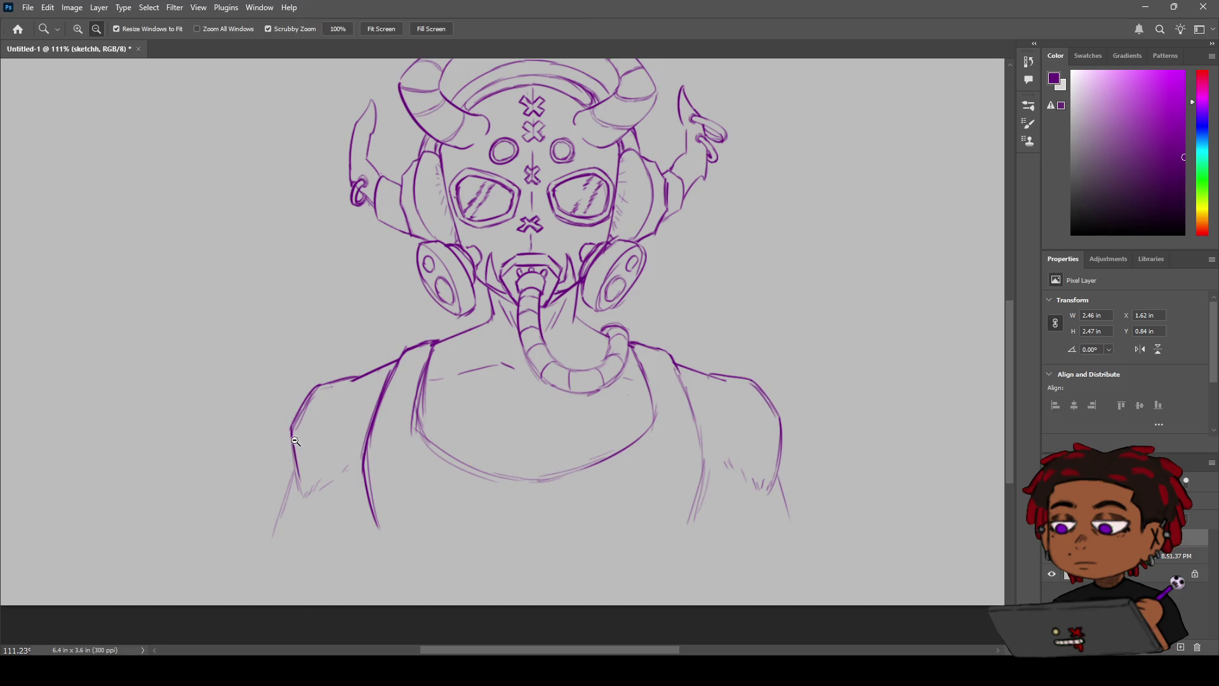
key("b")
mouse_move(291, 434)
left_mouse_down()
mouse_move(303, 487)
mouse_move(275, 539)
left_mouse_up()
key("ctrl+z")
key("ctrl+z")
key("ctrl+z")
mouse_move(294, 476)
left_mouse_down()
mouse_move(308, 490)
mouse_move(275, 535)
left_mouse_up()
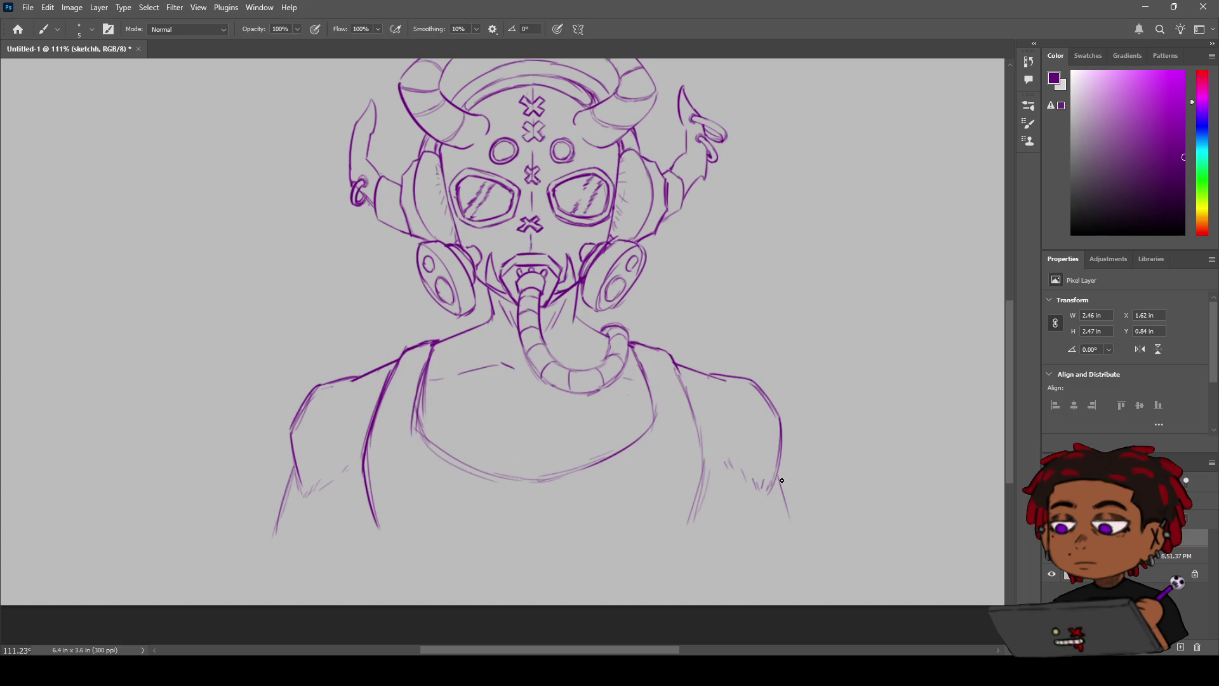
mouse_move(756, 377)
left_mouse_down()
mouse_move(686, 374)
mouse_move(736, 367)
left_mouse_up()
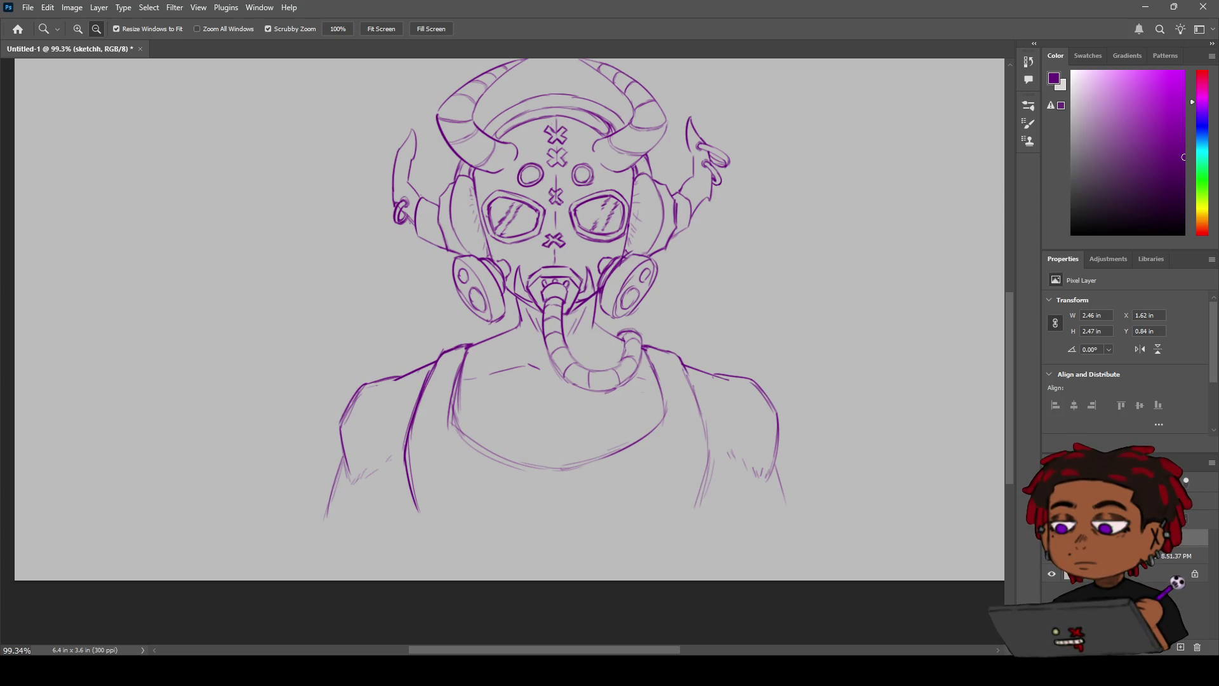
Step: Darken the collar line at the neck, then make the 'bag' layer active
key("b")
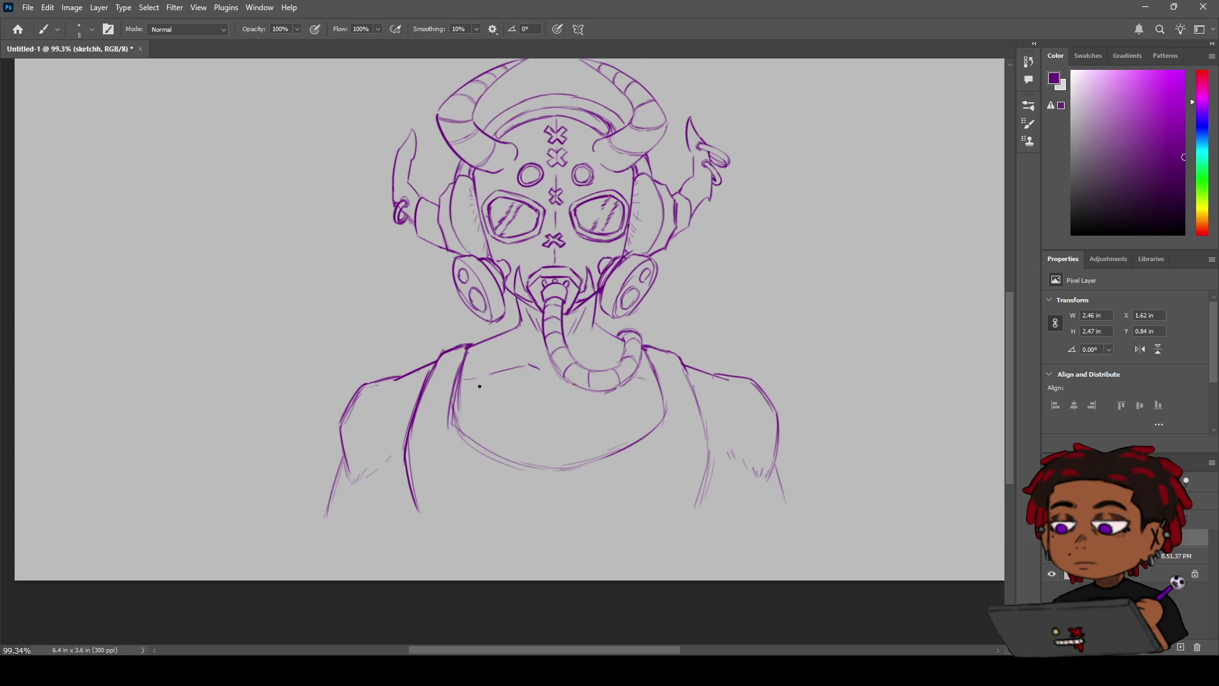
left_click_drag(472, 347, 468, 375)
key("space")
mouse_move(648, 402)
left_mouse_down()
mouse_move(637, 365)
mouse_move(629, 406)
mouse_move(639, 398)
left_mouse_up()
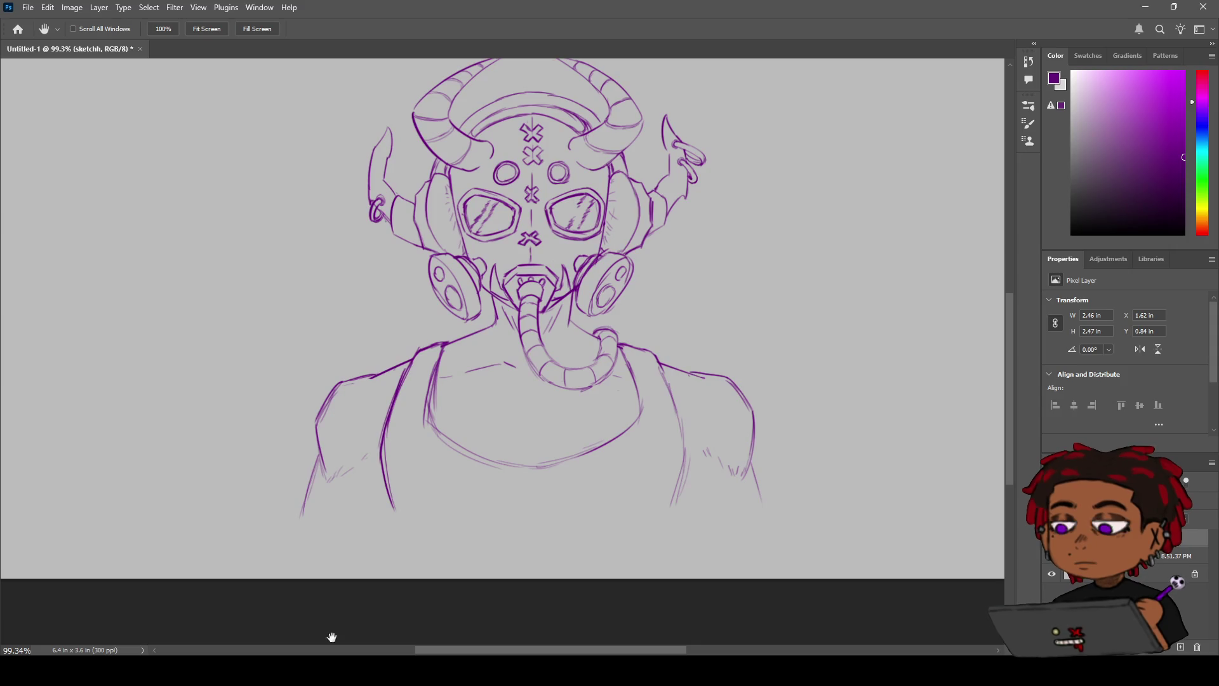
key("b")
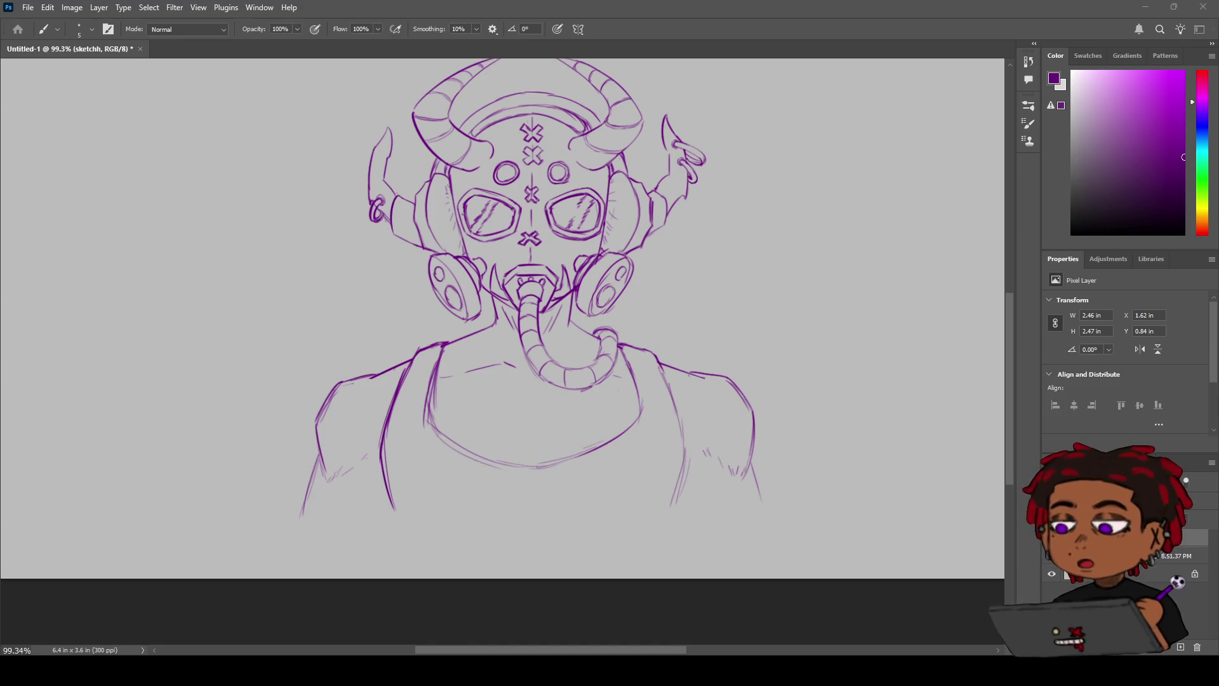
key("alt+bracketright")
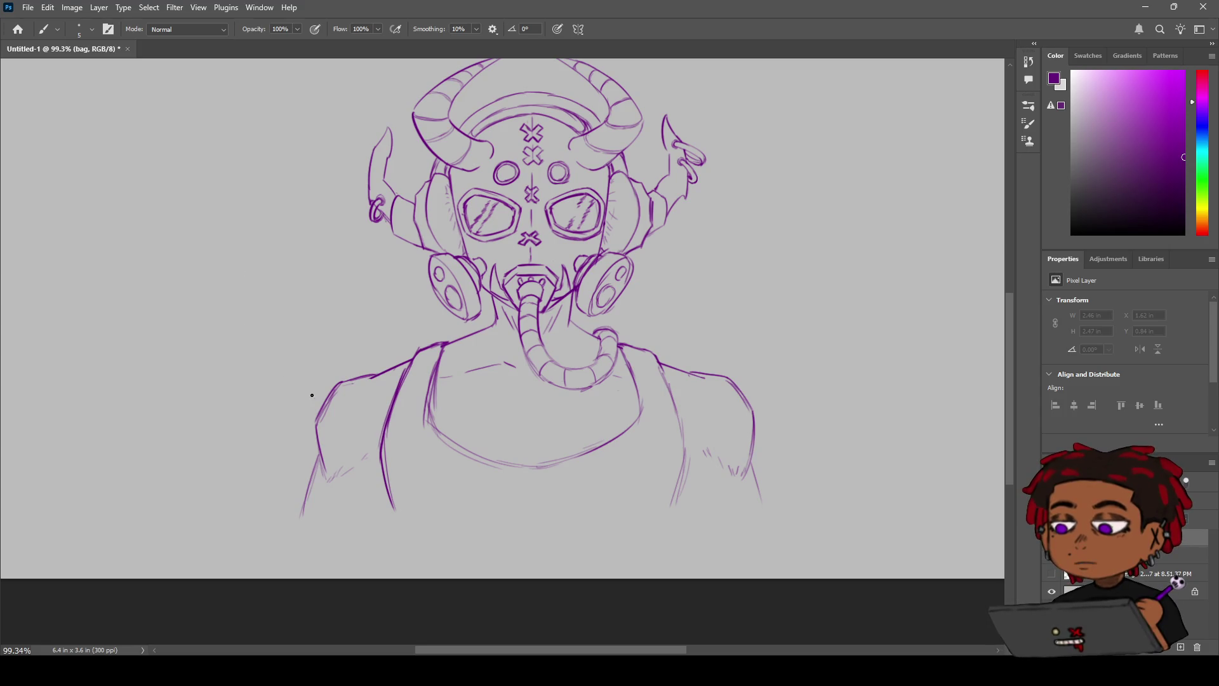
Step: Try four horizontal strap lines across the torso, undoing each one
left_click_drag(374, 467, 558, 476)
key("ctrl+z")
left_click_drag(384, 464, 616, 462)
key("ctrl+z")
left_click_drag(397, 445, 604, 439)
key("ctrl+z")
left_click_drag(381, 469, 614, 467)
key("ctrl+z")
Step: Draw and thicken upper and lower strap lines across the torso, then undo the long chest line
left_click_drag(686, 457, 386, 462)
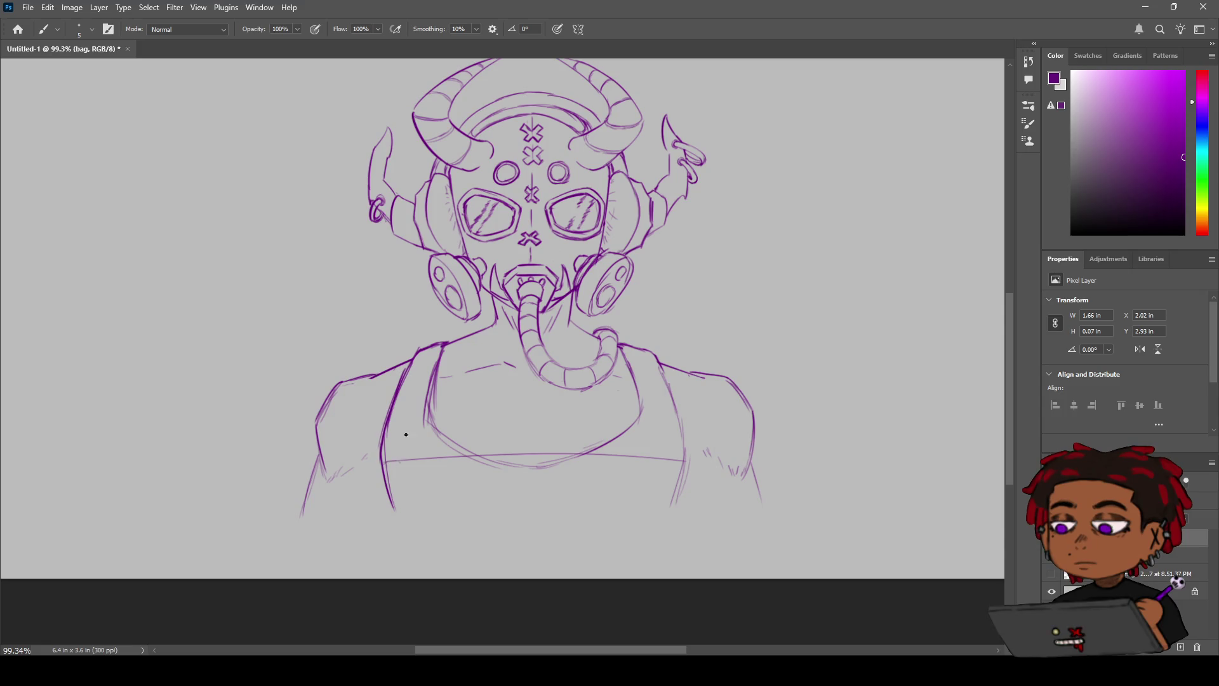
left_click_drag(382, 472, 386, 505)
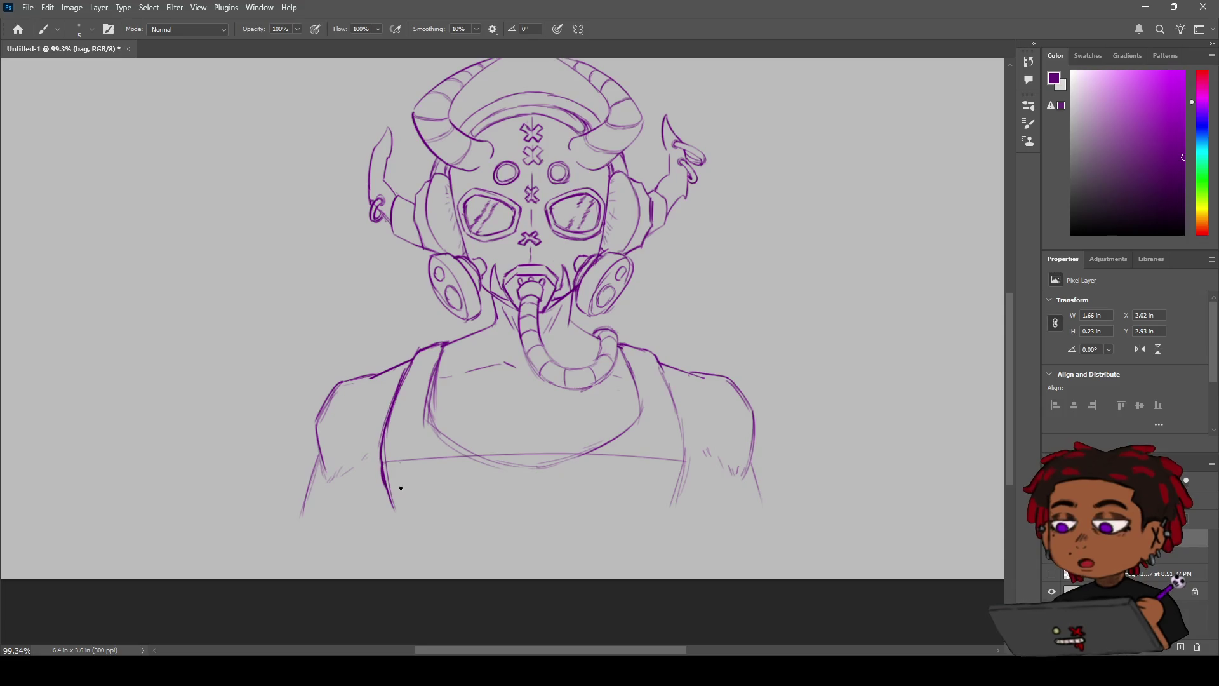
left_click(368, 492)
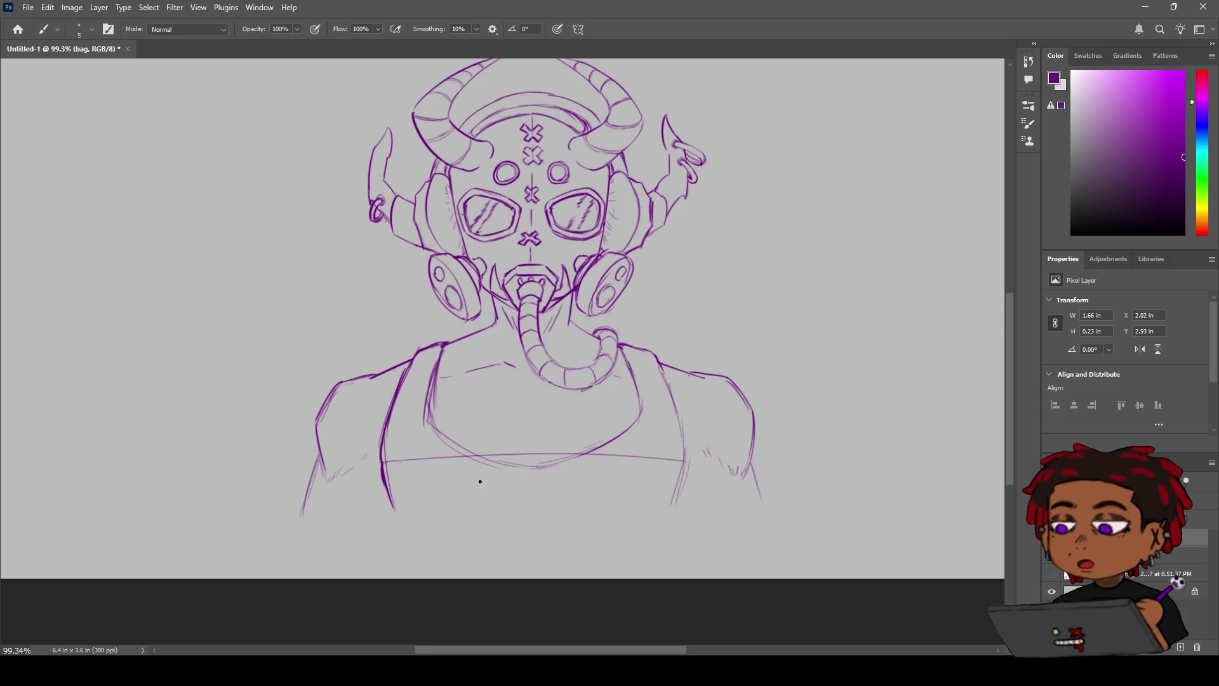
mouse_move(668, 490)
left_mouse_down()
mouse_move(439, 495)
mouse_move(474, 492)
left_mouse_up()
mouse_move(678, 499)
left_mouse_down()
mouse_move(660, 492)
mouse_move(681, 482)
mouse_move(669, 460)
left_mouse_up()
mouse_move(427, 460)
left_mouse_down()
mouse_move(384, 463)
mouse_move(591, 457)
left_mouse_up()
mouse_move(512, 456)
left_mouse_down()
mouse_move(646, 456)
mouse_move(561, 459)
left_mouse_up()
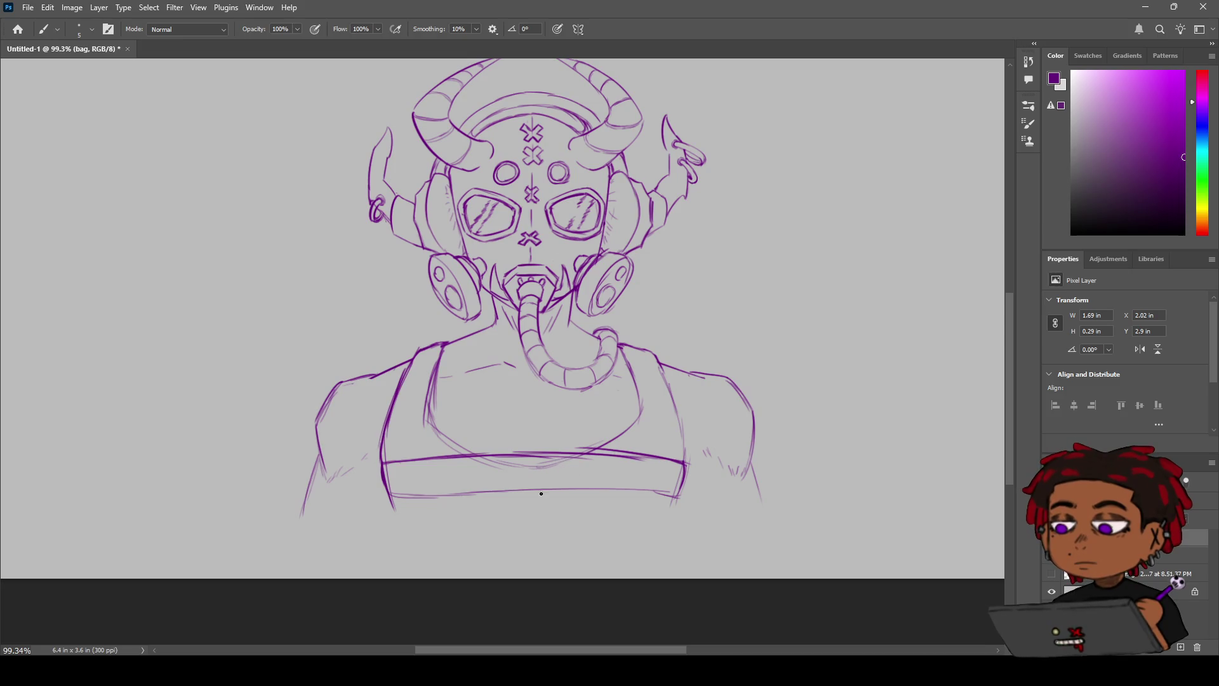
left_click_drag(387, 497, 528, 500)
key("ctrl+z")
key("ctrl+z")
key("ctrl+z")
key("ctrl+z")
key("ctrl+z")
key("ctrl+z")
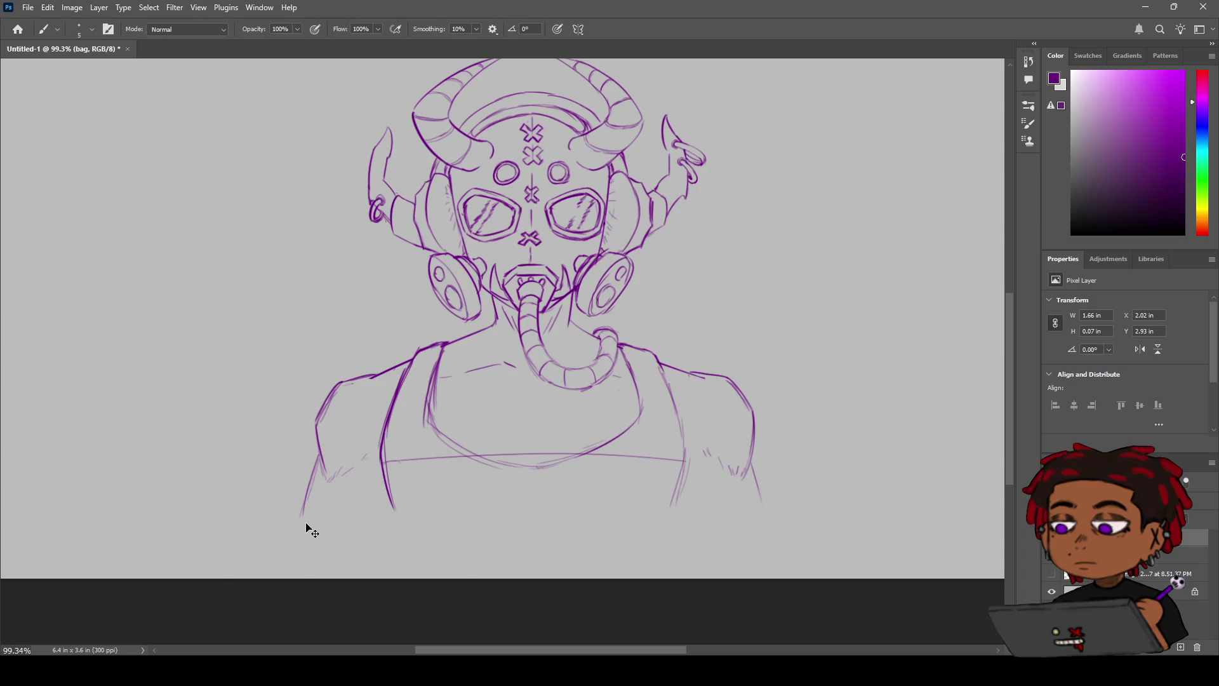
key("ctrl+z")
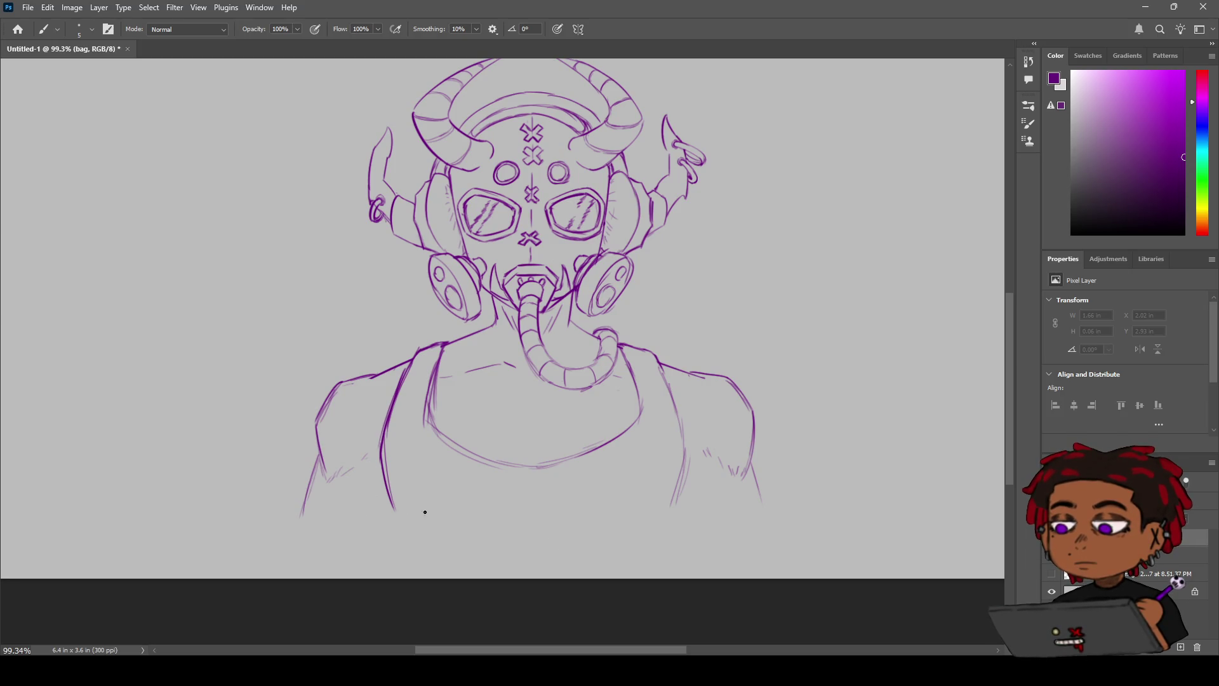
Step: Draw the band's top edge along the shirt's bottom
left_click(681, 493)
left_click_drag(394, 537, 677, 518)
key("ctrl+z")
mouse_move(395, 519)
left_mouse_down()
mouse_move(673, 529)
mouse_move(497, 539)
left_mouse_up()
key("ctrl+z")
left_click_drag(661, 512, 524, 532)
left_click_drag(681, 517, 640, 528)
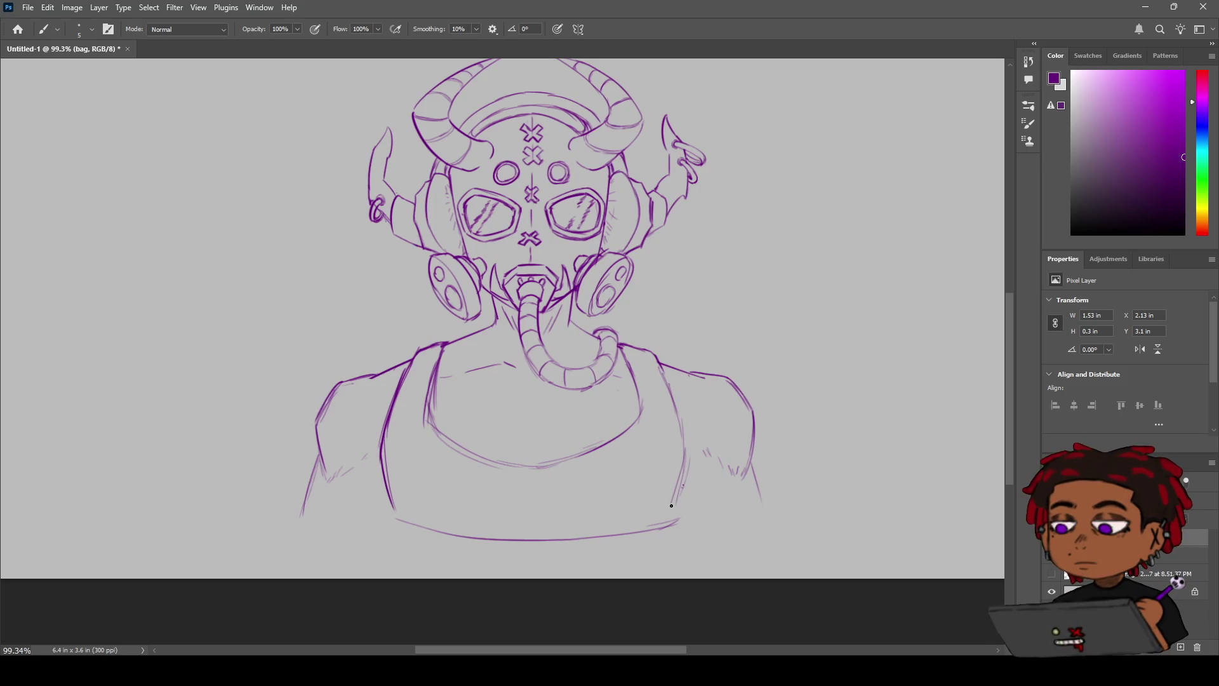
Step: Trace the shirt's right side down to the band, redoing the shaky strokes
left_click_drag(687, 465, 675, 525)
key("ctrl+z")
left_click_drag(686, 464, 672, 519)
key("ctrl+z")
left_click_drag(687, 464, 669, 520)
key("ctrl+z")
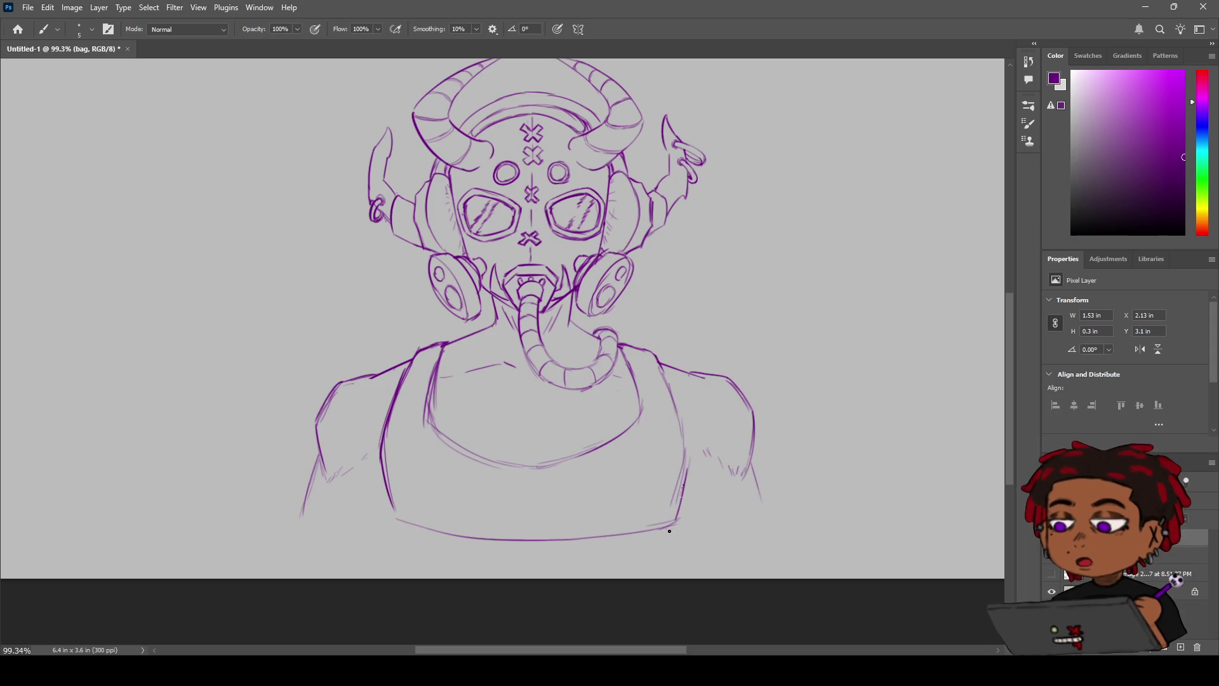
key("ctrl+z")
left_click_drag(686, 468, 672, 522)
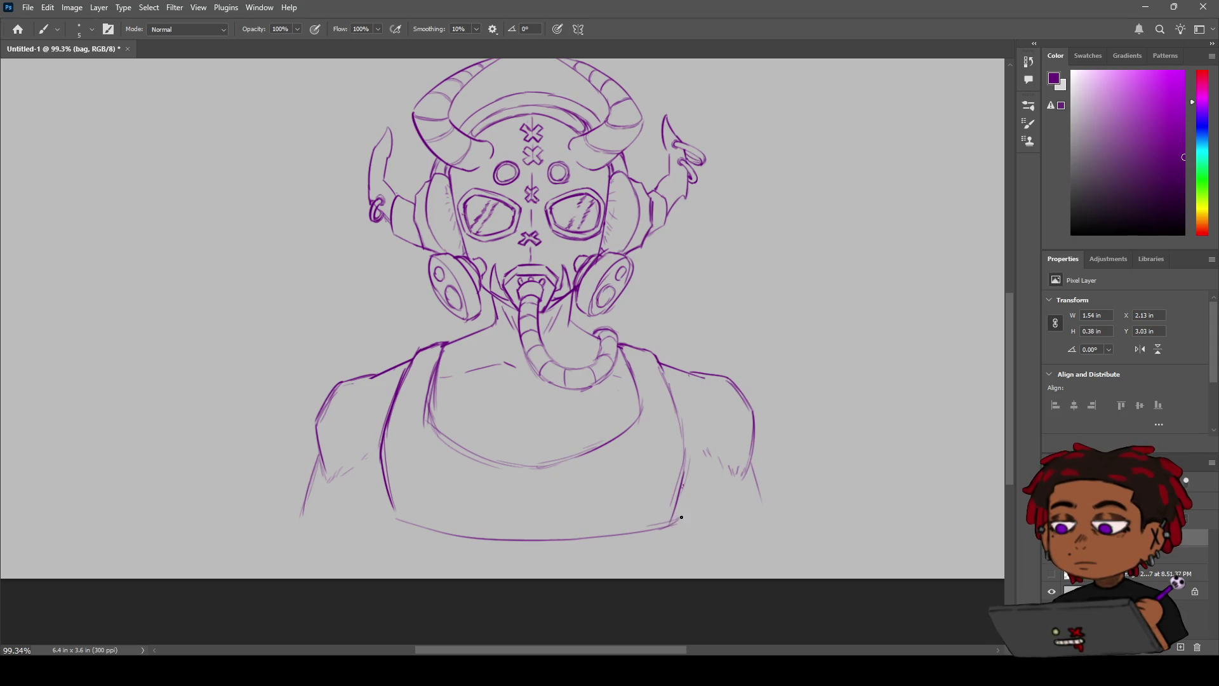
key("ctrl+z")
Step: Draw the band's curved left and right ends and its lower edge, then select the sketchh layer
mouse_move(681, 518)
left_mouse_down()
mouse_move(676, 545)
mouse_move(632, 560)
left_mouse_up()
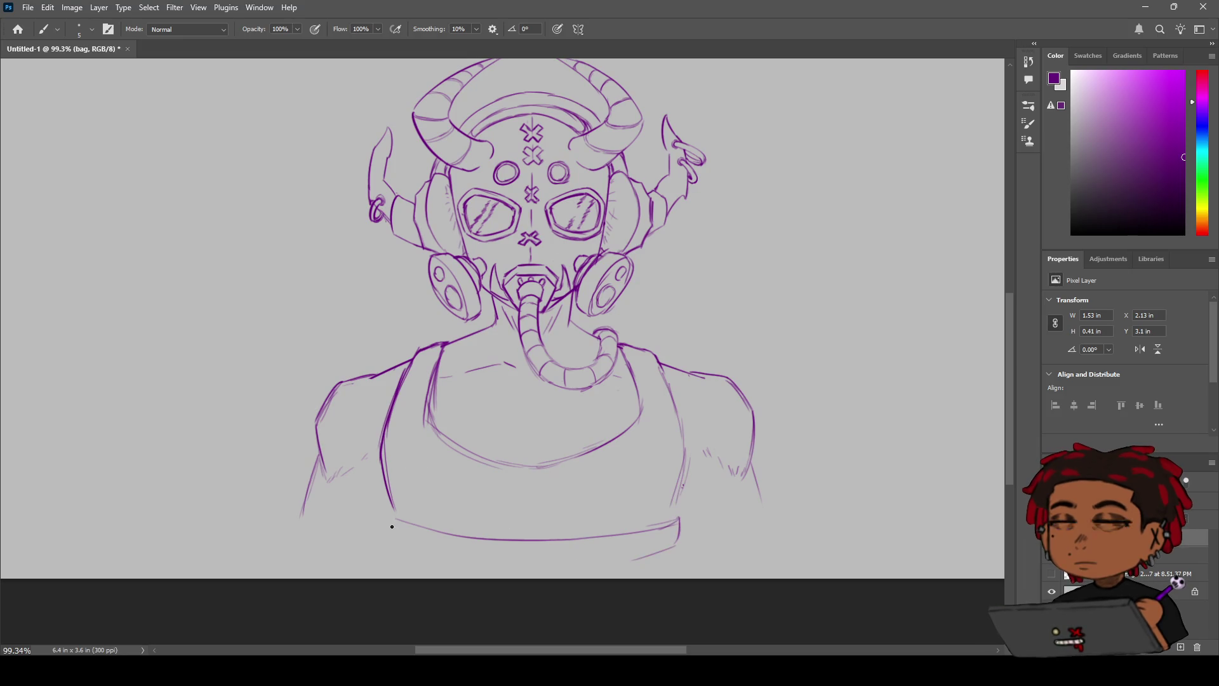
key("ctrl+z")
mouse_move(395, 520)
left_mouse_down()
mouse_move(400, 546)
mouse_move(419, 555)
left_mouse_up()
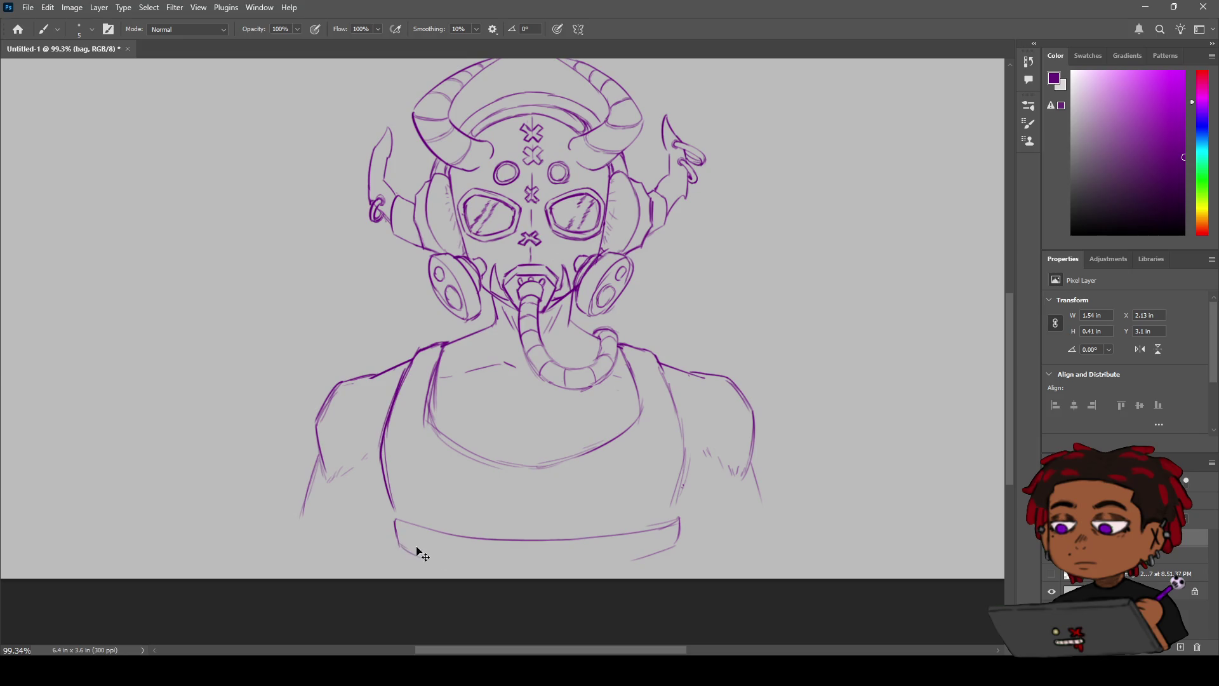
key("ctrl+z")
mouse_move(394, 520)
left_mouse_down()
mouse_move(398, 543)
mouse_move(419, 553)
left_mouse_up()
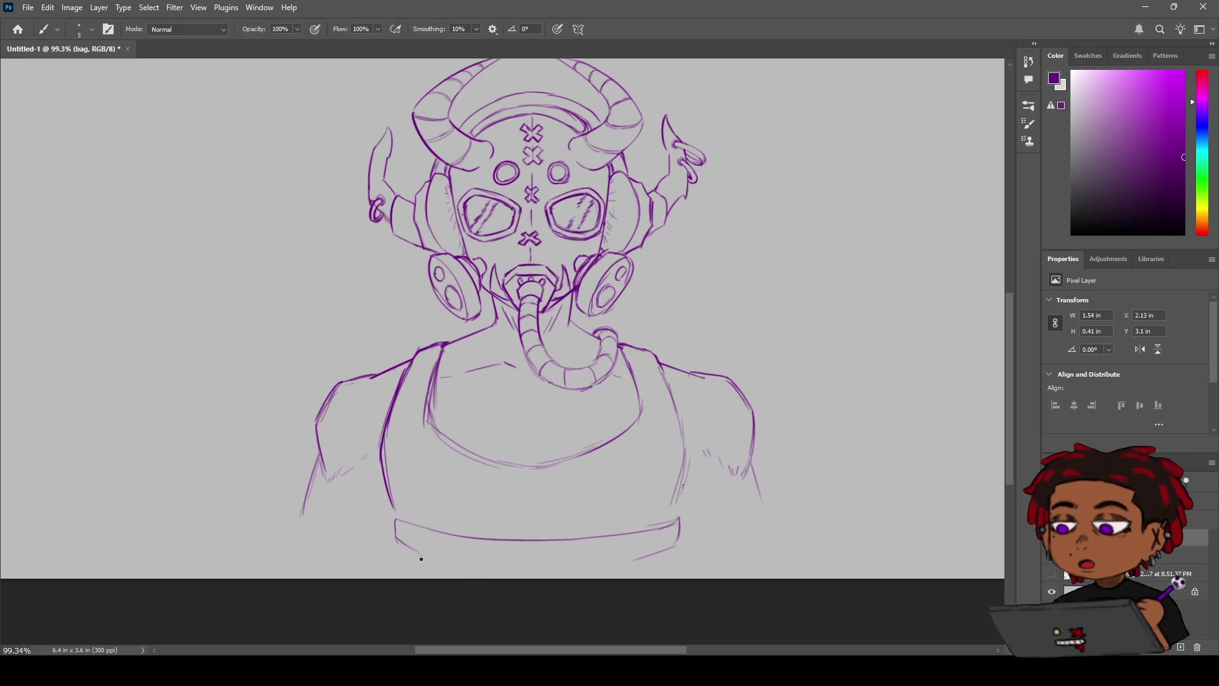
mouse_move(423, 554)
left_mouse_down()
mouse_move(608, 572)
mouse_move(565, 565)
mouse_move(684, 550)
mouse_move(605, 558)
mouse_move(689, 541)
mouse_move(629, 563)
mouse_move(679, 543)
mouse_move(676, 523)
left_mouse_up()
key("ctrl+z")
key("ctrl+z")
key("ctrl+z")
key("ctrl+z")
key("ctrl+z")
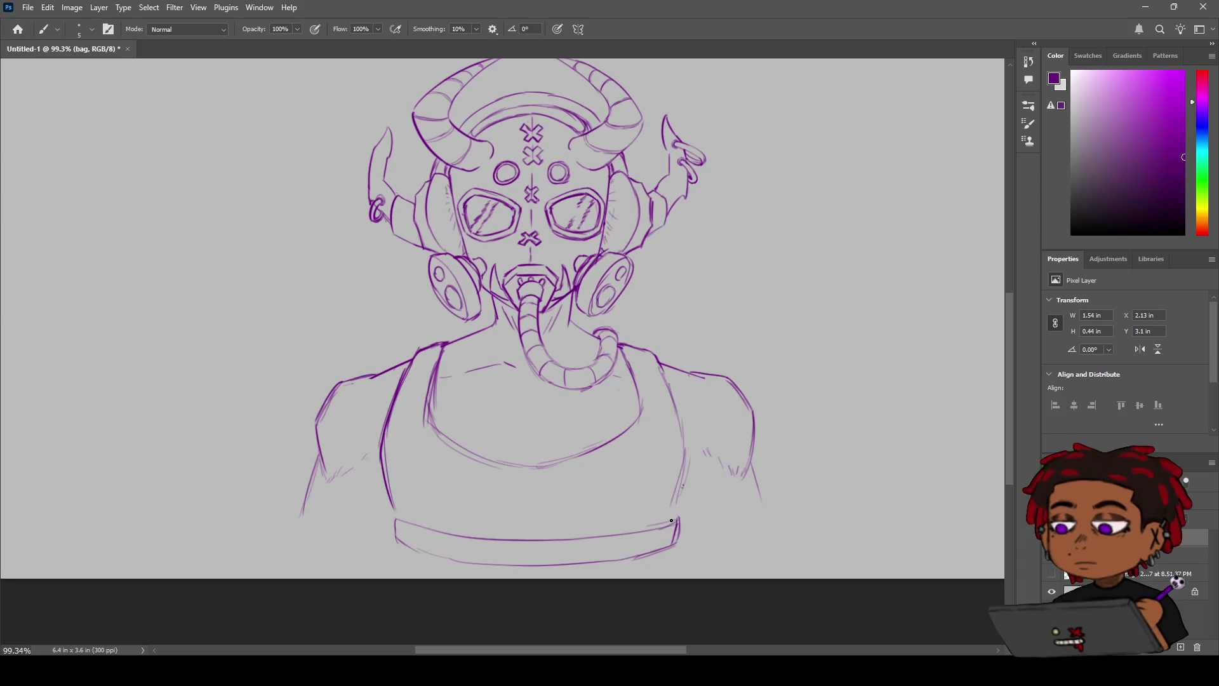
key("alt+bracketleft")
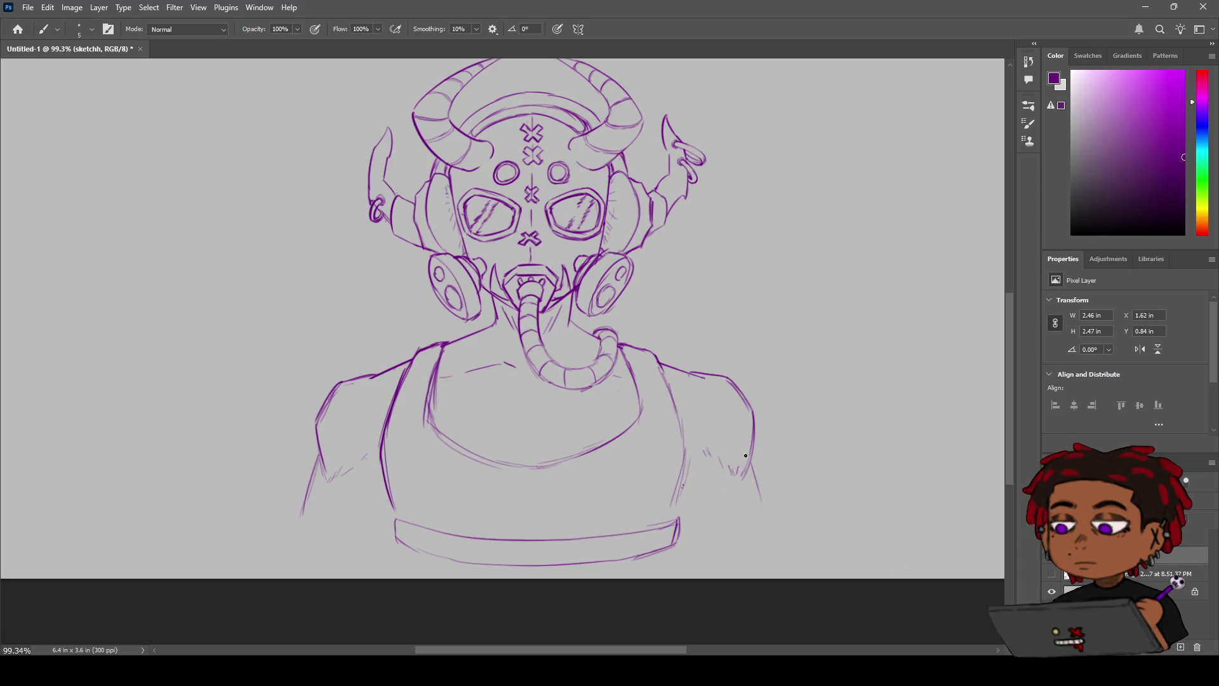
Step: Trace over the torso's right edge from the shoulder down, then its left edge
left_click_drag(685, 468, 674, 520)
key("ctrl+z")
key("ctrl+shift+z")
left_click_drag(659, 363, 683, 435)
key("ctrl+z")
left_click_drag(661, 365, 684, 483)
mouse_move(398, 405)
left_mouse_down()
mouse_move(385, 451)
mouse_move(398, 508)
left_mouse_up()
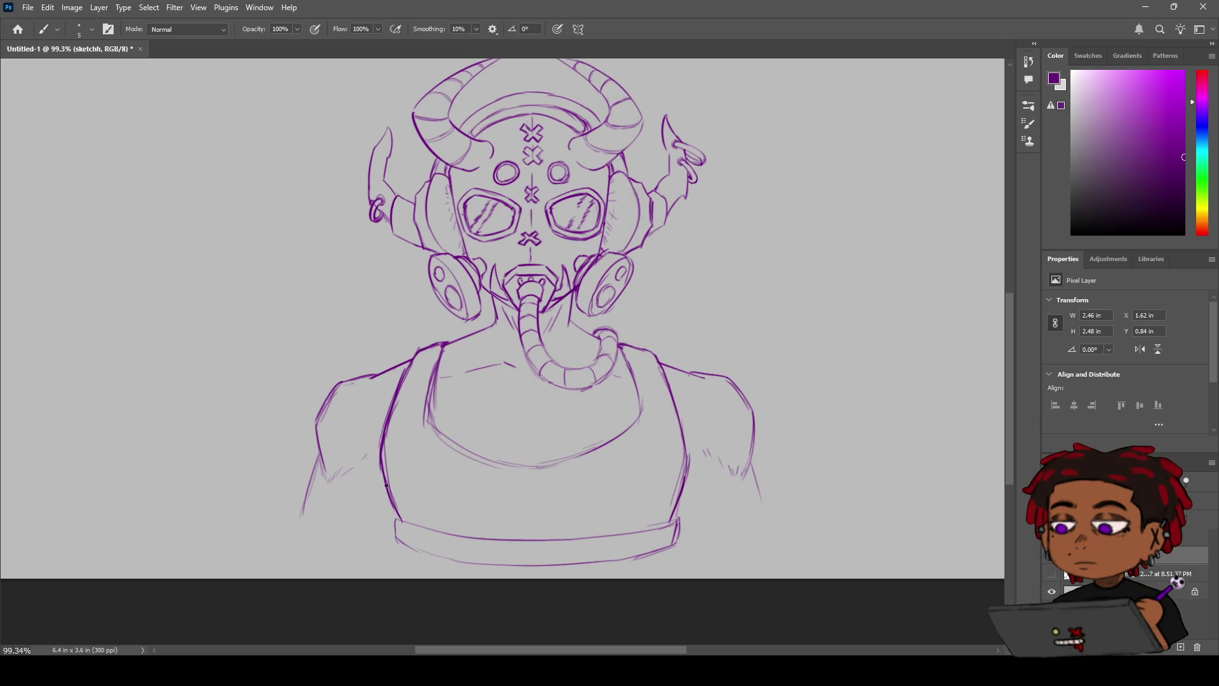
left_click_drag(394, 503, 385, 471)
Step: On the bag layer, draw the strap's outer and inner edges from the neck down the left chest
left_click(1124, 536)
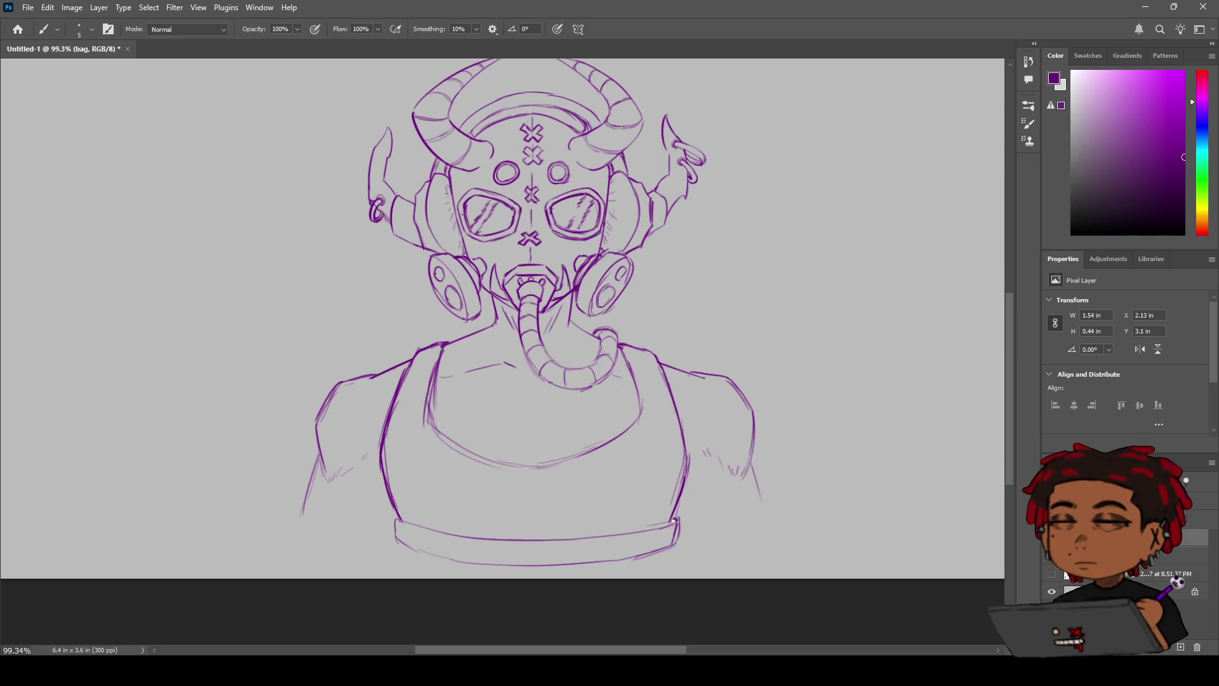
left_click_drag(664, 526, 652, 529)
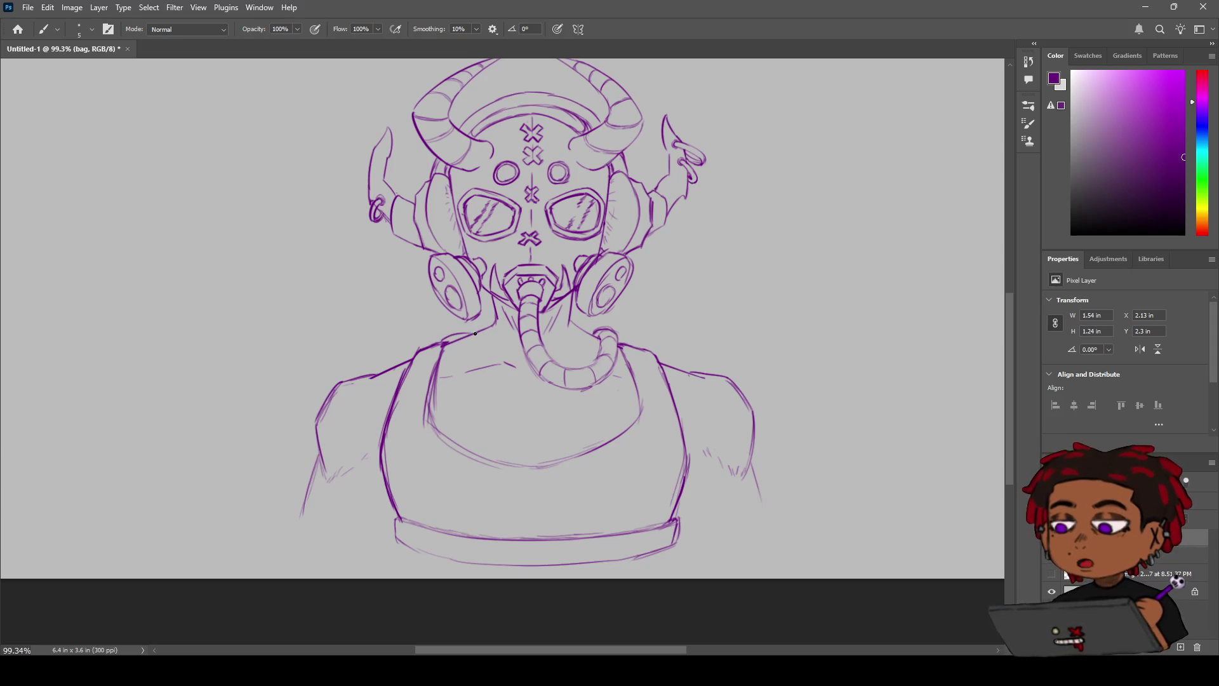
mouse_move(443, 343)
left_mouse_down()
mouse_move(477, 333)
mouse_move(460, 348)
mouse_move(477, 330)
left_mouse_up()
key("ctrl+z")
key("ctrl+z")
mouse_move(449, 425)
left_mouse_down()
mouse_move(471, 320)
mouse_move(433, 391)
mouse_move(480, 329)
mouse_move(445, 339)
mouse_move(432, 363)
mouse_move(469, 355)
left_mouse_up()
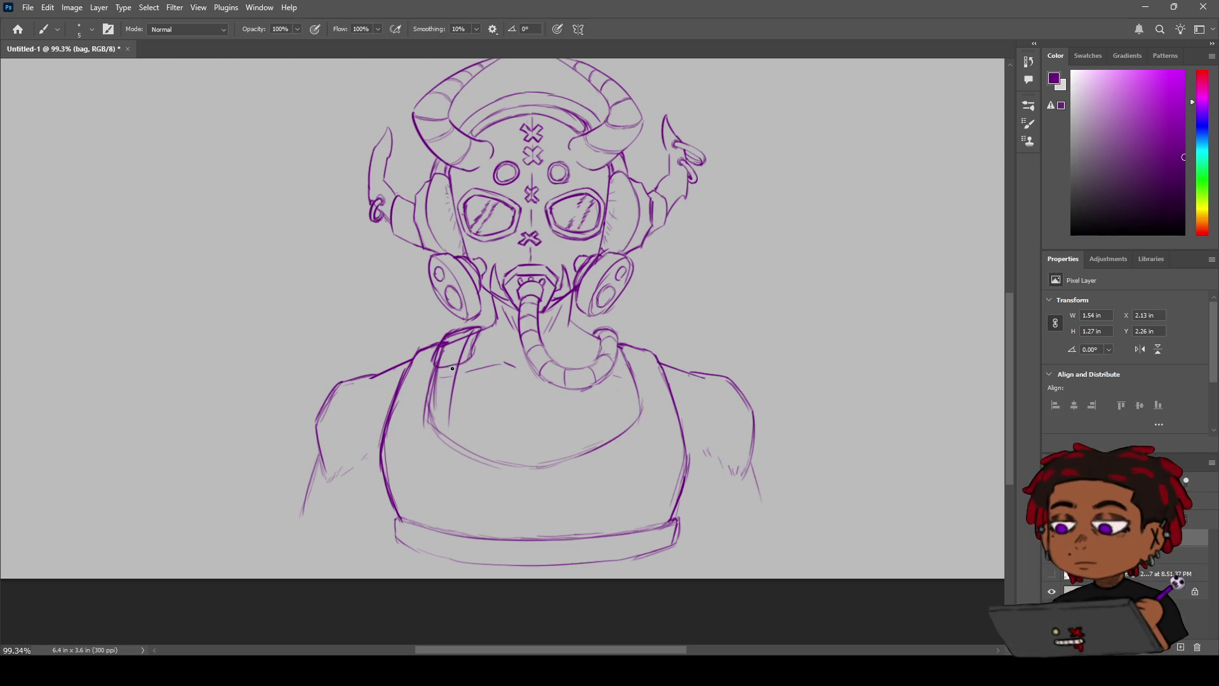
left_click_drag(441, 371, 428, 434)
left_click_drag(461, 366, 451, 424)
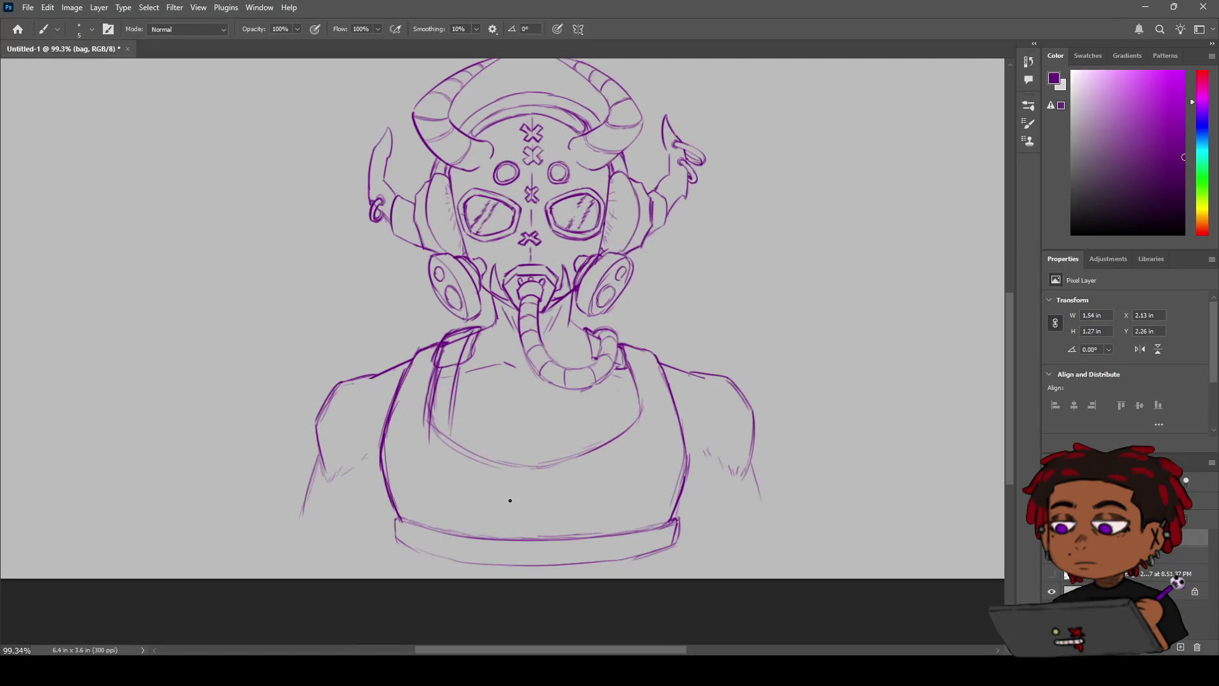
Step: Erase the middle of the bottom band and shape the gap's end
key("e")
mouse_move(560, 538)
left_mouse_down()
mouse_move(507, 539)
mouse_move(552, 564)
mouse_move(561, 553)
mouse_move(506, 561)
left_mouse_up()
key("b")
left_click_drag(500, 539, 516, 558)
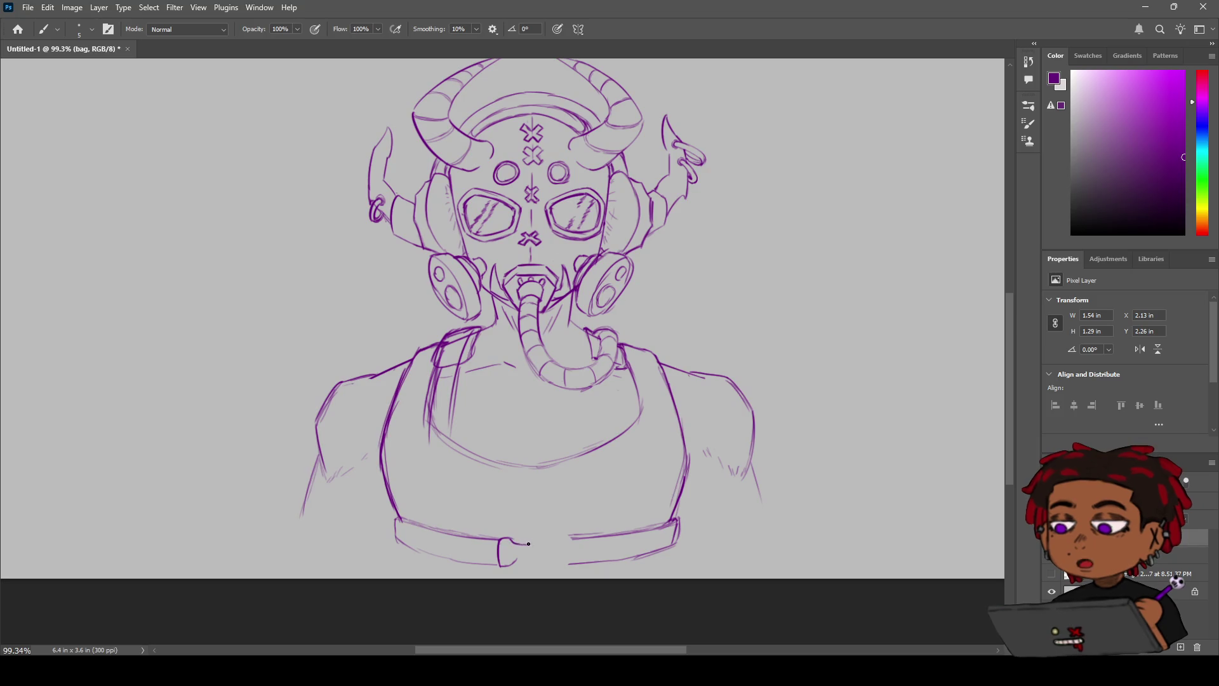
key("ctrl+z")
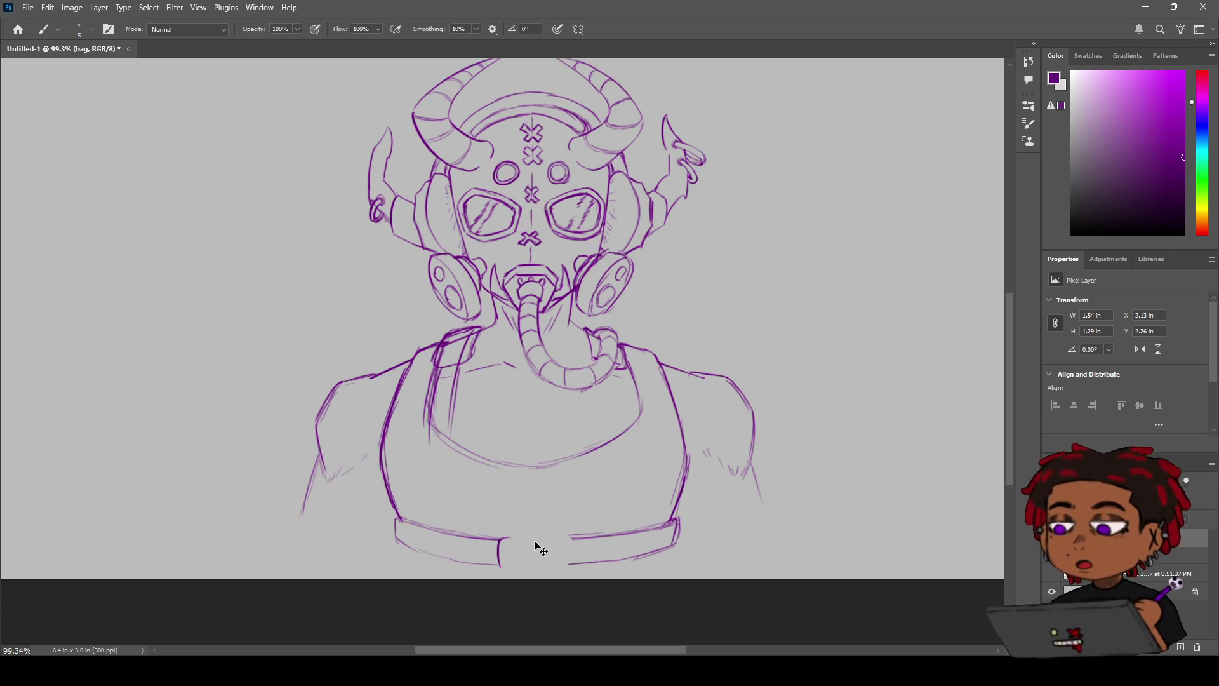
scroll(537, 545, "up", 1)
left_click_drag(537, 545, 523, 468)
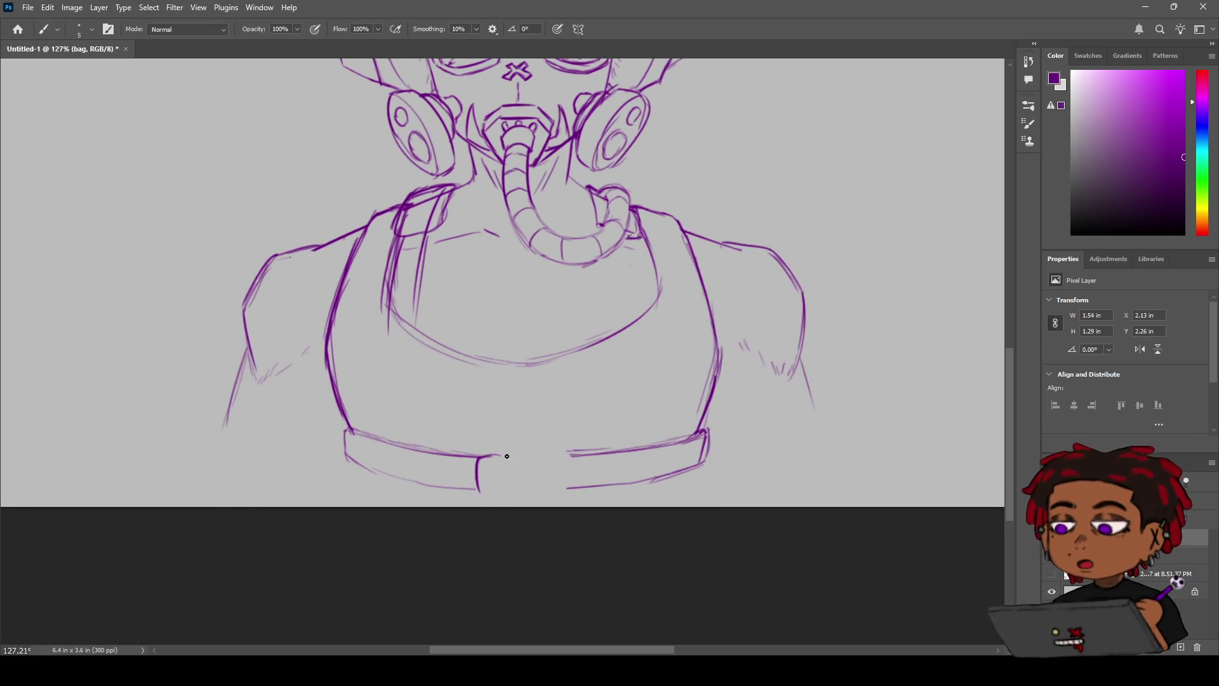
Step: Draw the buckle's outline, curve and top edge in the chest band's center gap
left_click_drag(530, 458, 541, 498)
key("ctrl+z")
mouse_move(525, 456)
left_mouse_down()
mouse_move(533, 497)
mouse_move(486, 497)
left_mouse_up()
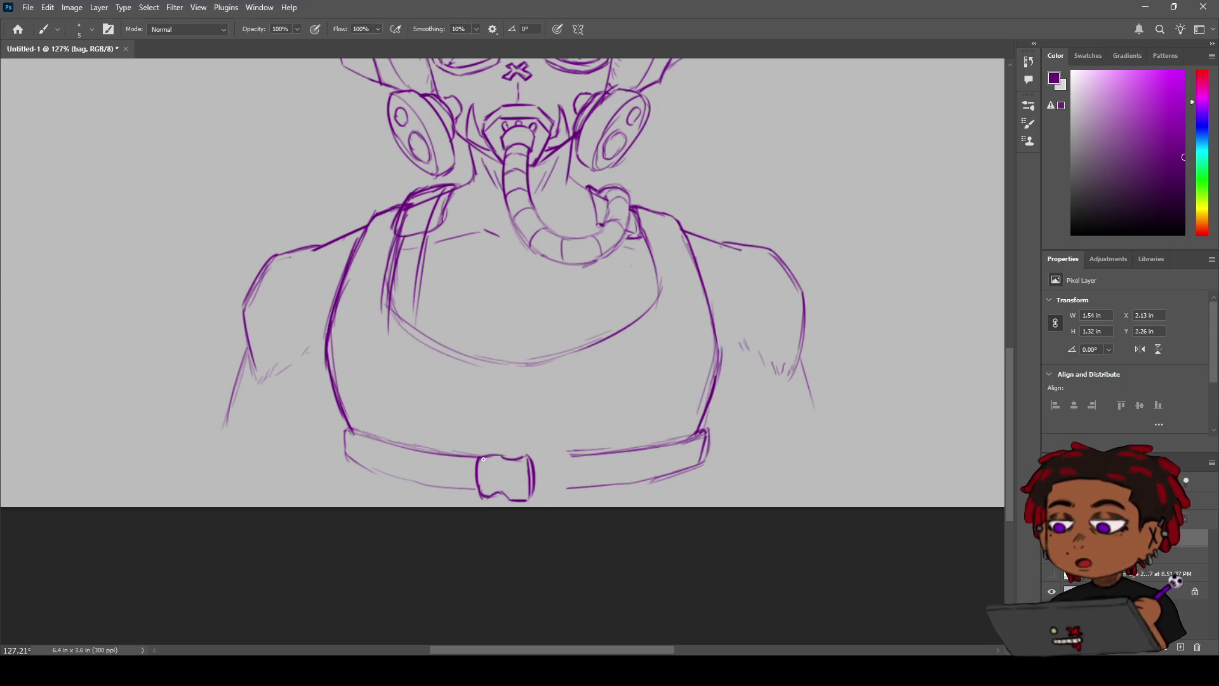
left_click_drag(478, 458, 479, 495)
key("ctrl+z")
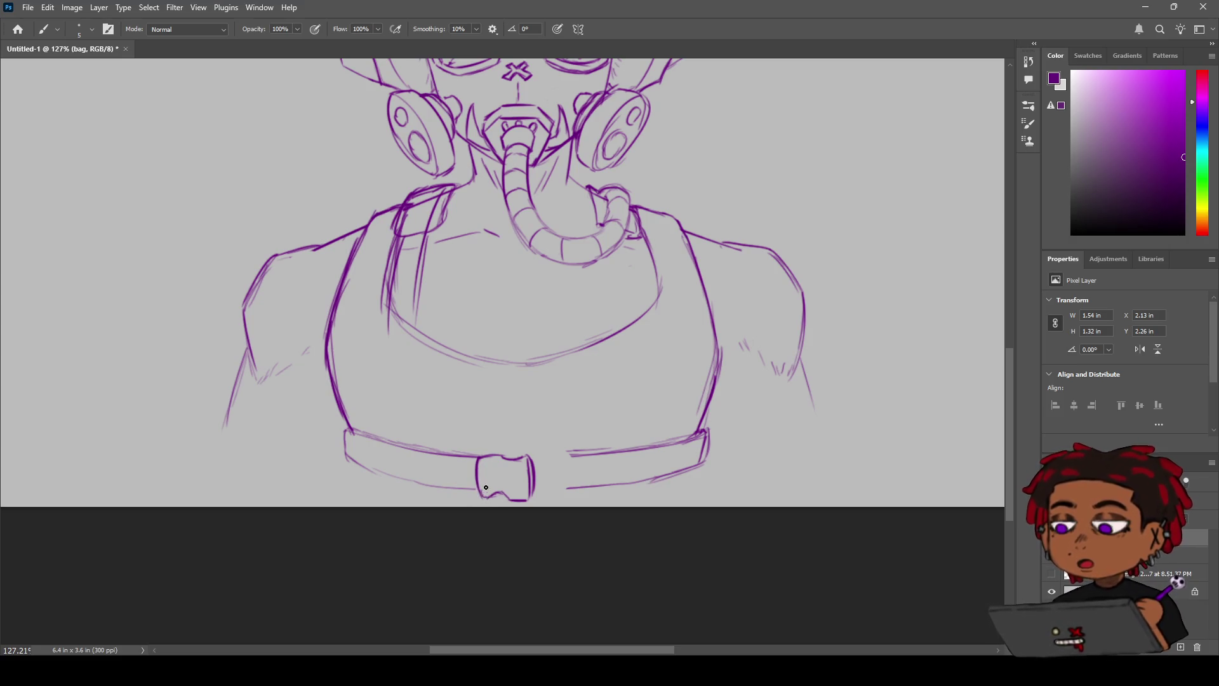
left_click_drag(480, 455, 501, 456)
Step: Erase part of the buckle's wavy bottom and slightly rotate the canvas view
key("e")
mouse_move(513, 493)
left_mouse_down()
mouse_move(491, 496)
mouse_move(506, 496)
left_mouse_up()
key("b")
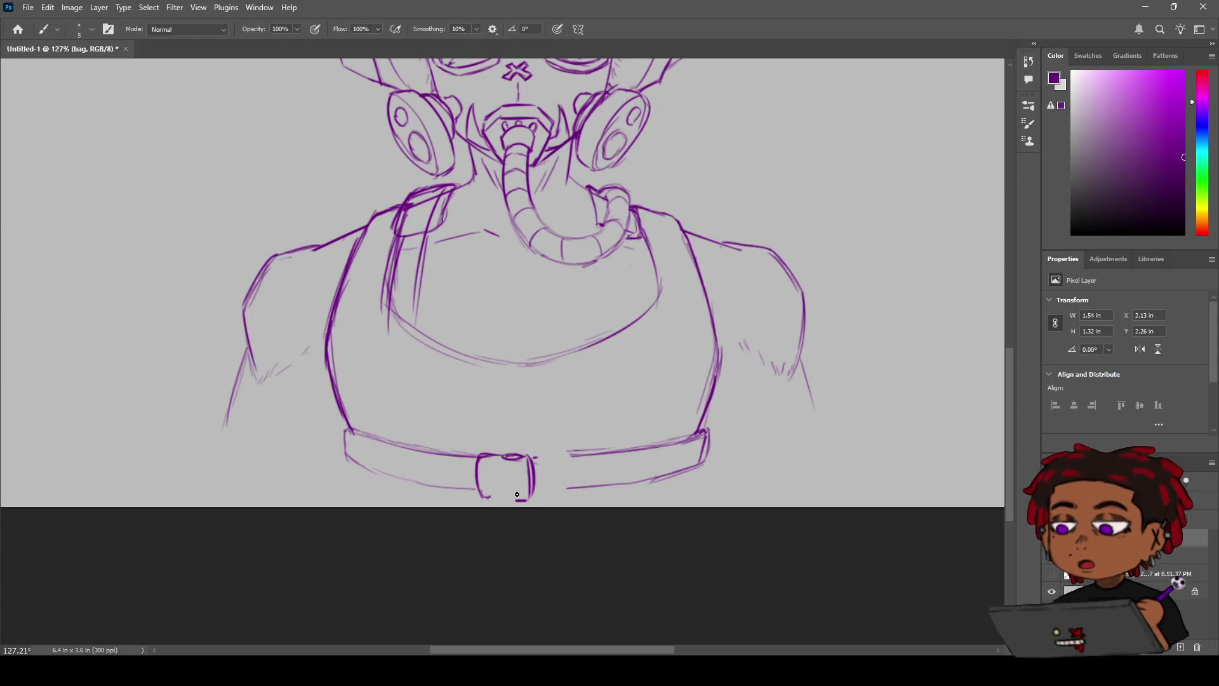
key("r")
left_click_drag(504, 501, 507, 498)
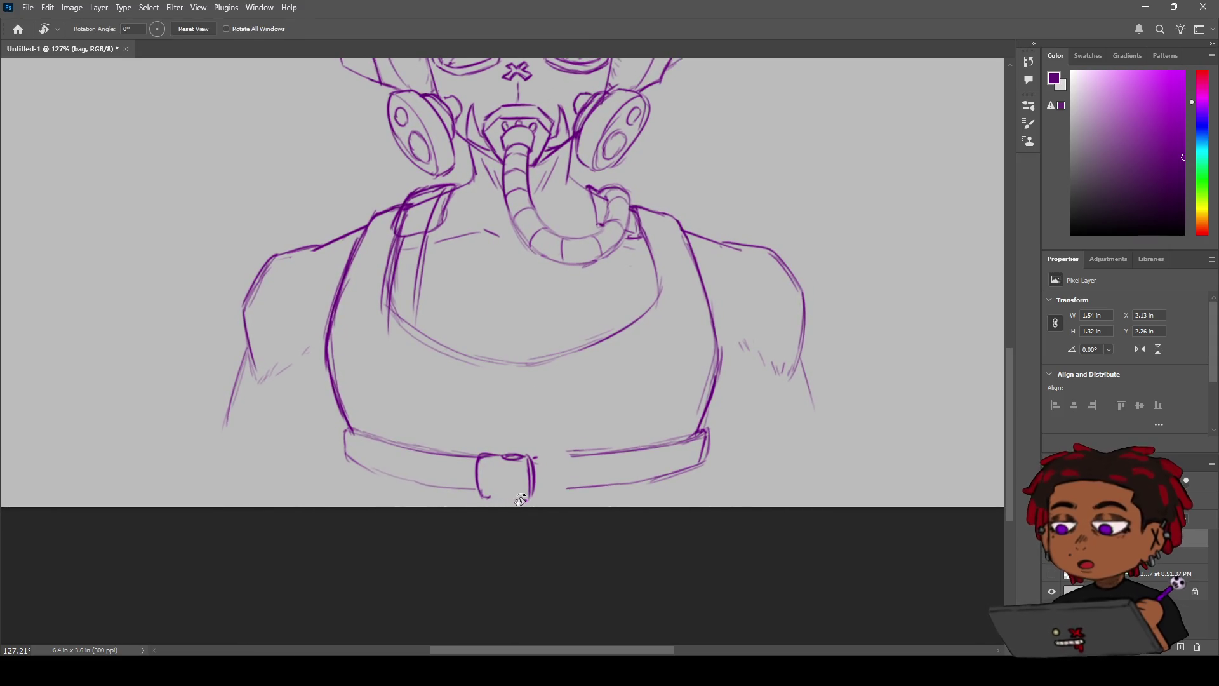
key("b")
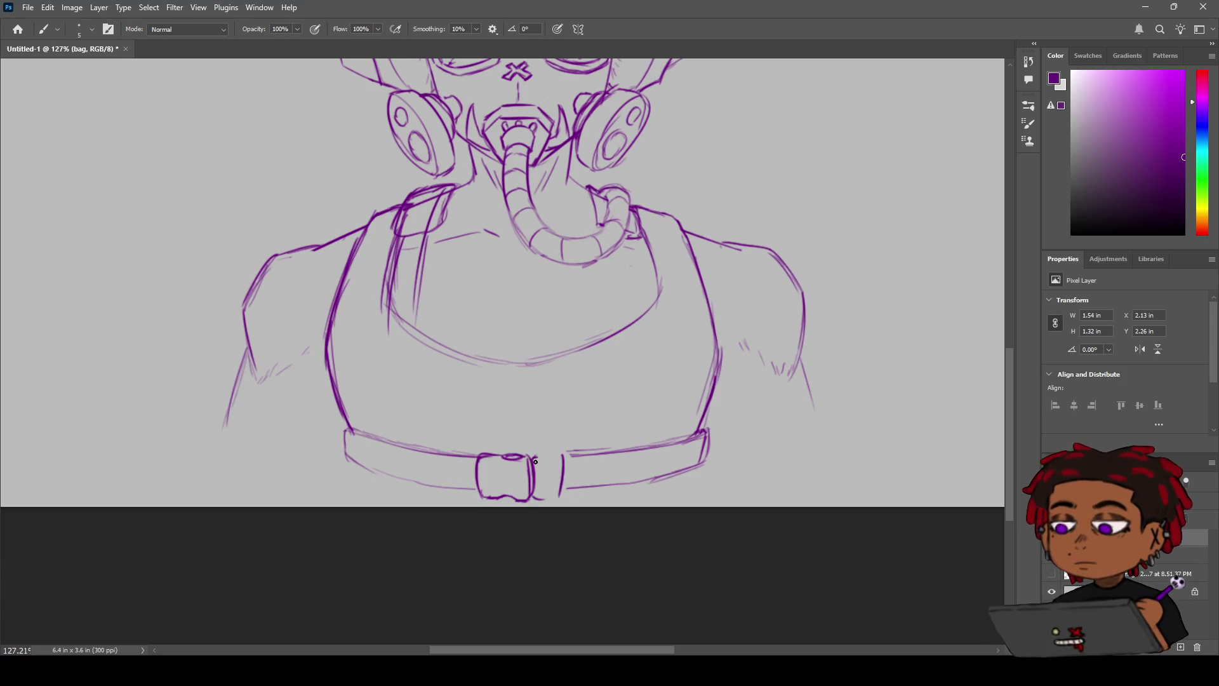
Step: Remove two stray strokes and close the bottom of the buckle's right section, then reframe on the belt
key("ctrl+z")
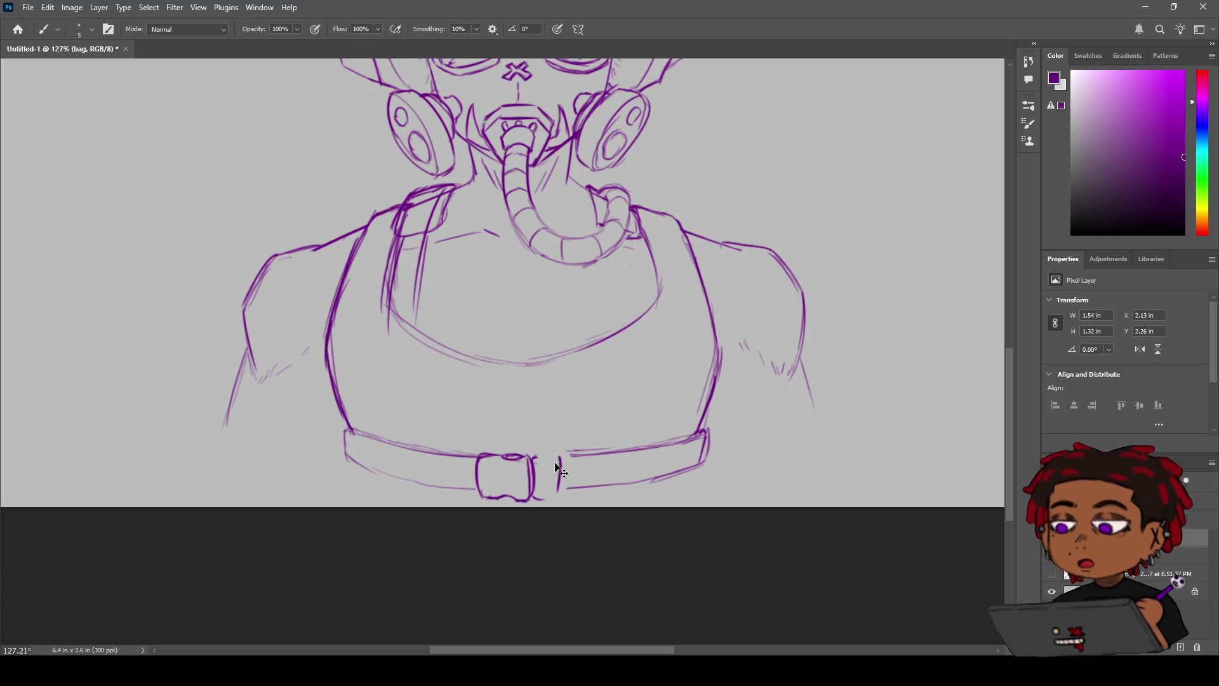
key("ctrl+z")
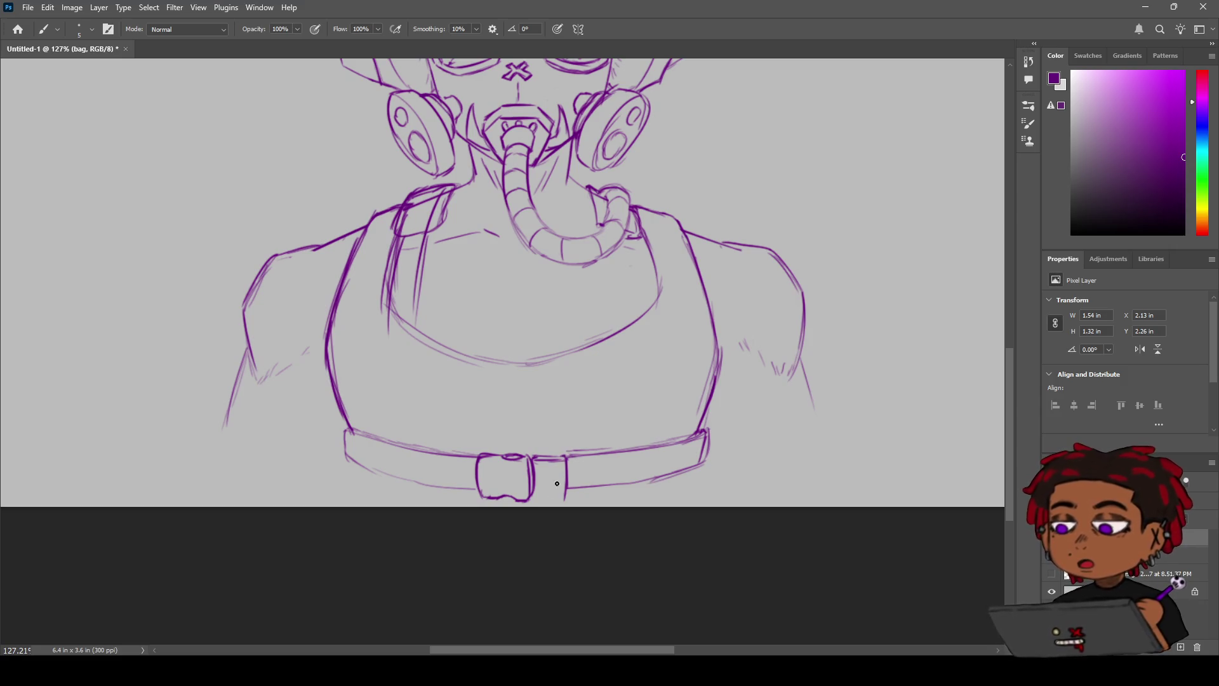
mouse_move(566, 497)
left_mouse_down()
mouse_move(535, 496)
mouse_move(587, 438)
mouse_move(532, 476)
left_mouse_up()
key("z")
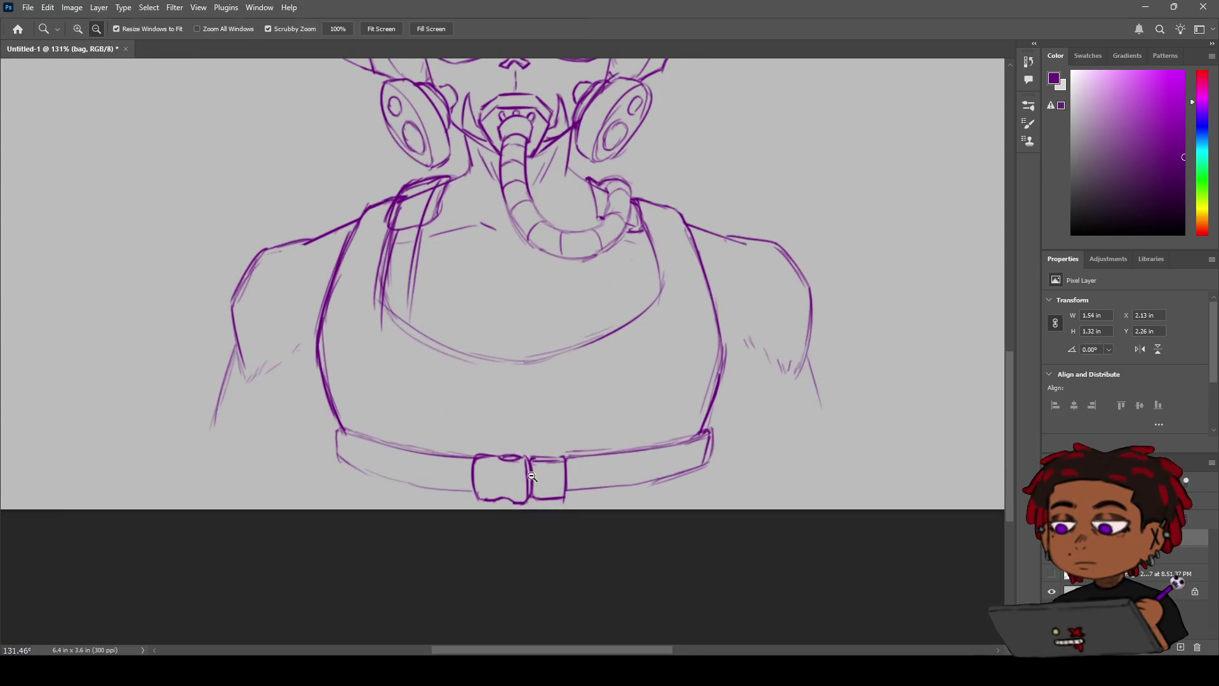
key("b")
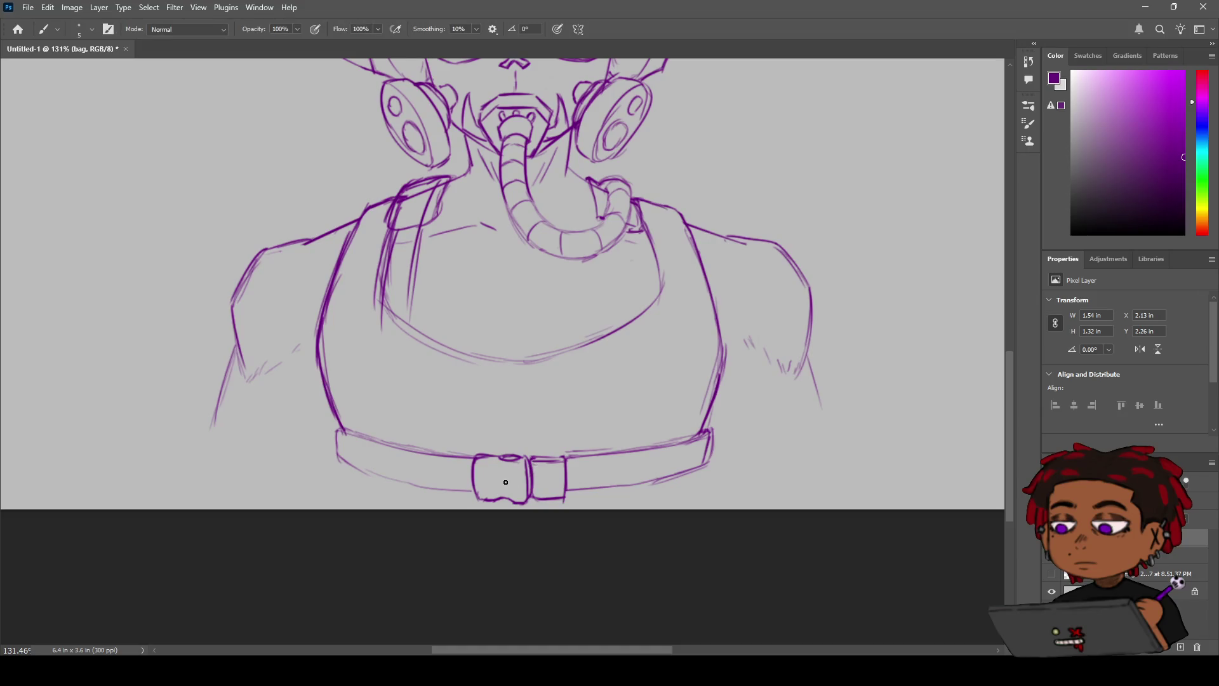
key("e")
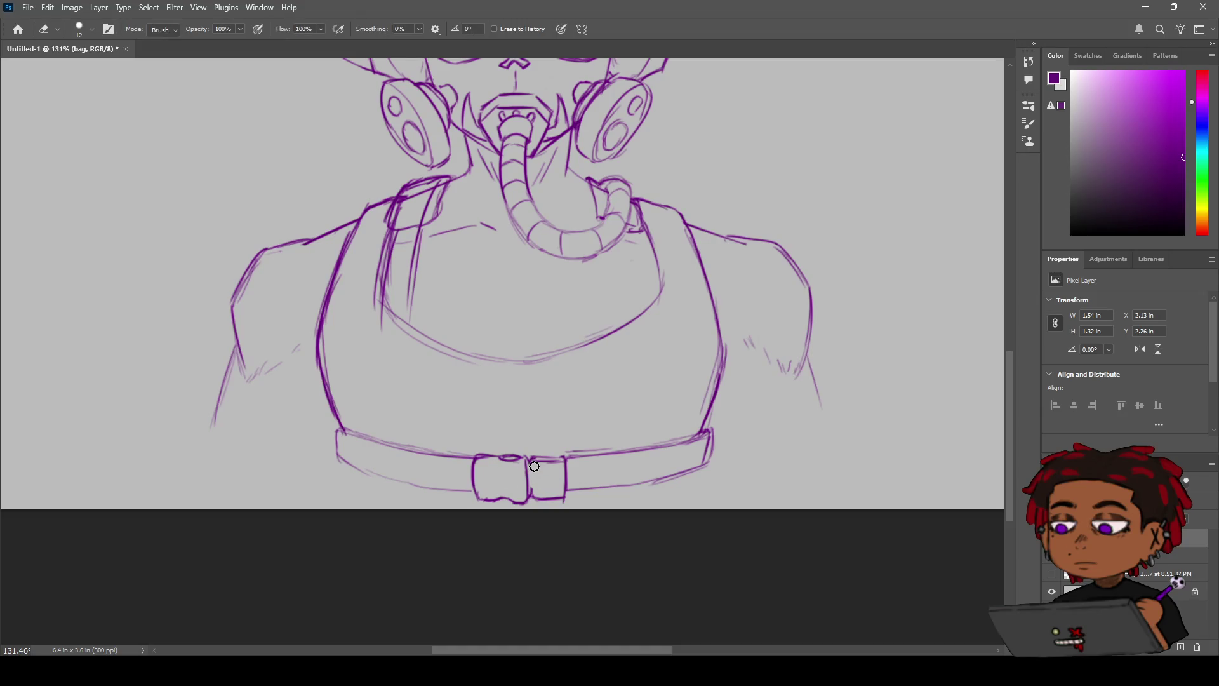
key("b")
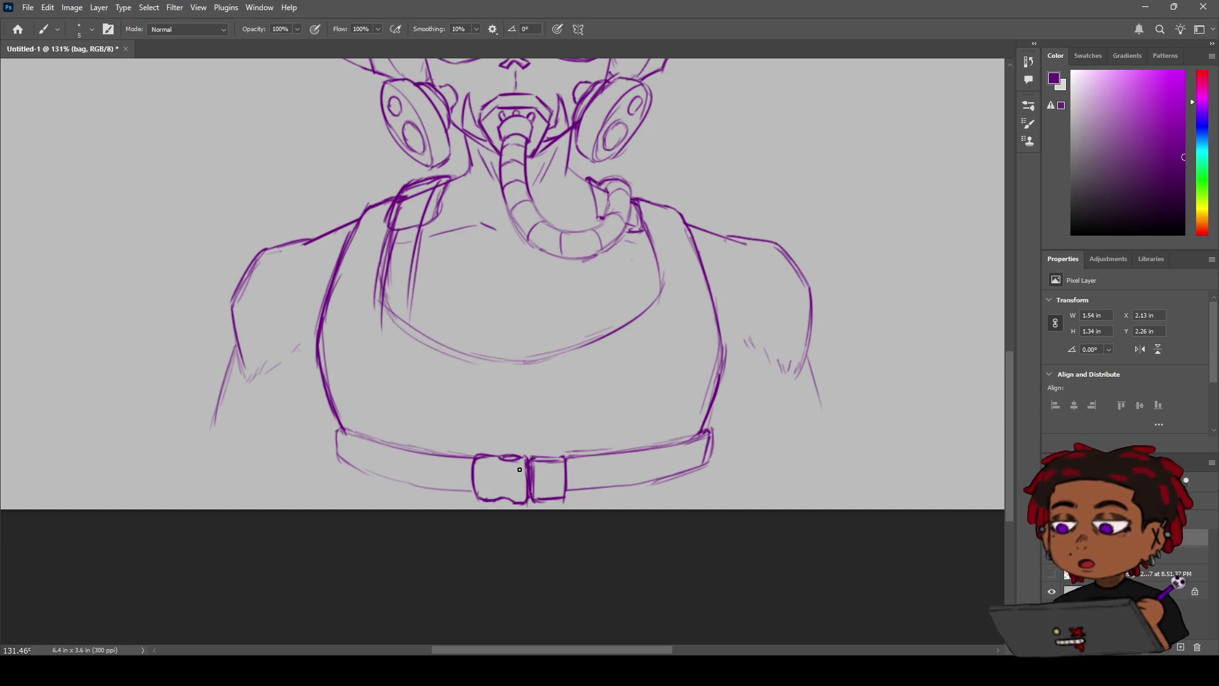
key("z")
left_click(587, 447, "alt")
left_click_drag(555, 438, 581, 437)
Step: Draw a curved stem with a curl, a round flower head, a leaf and petals on the chest
key("b")
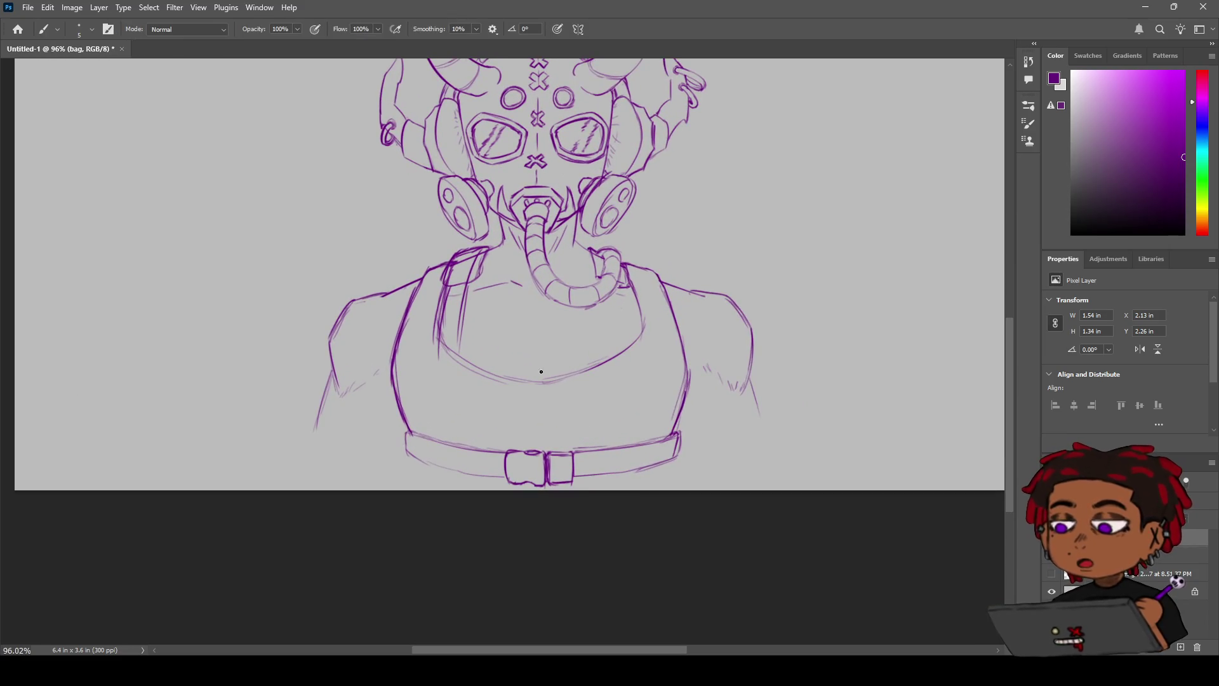
left_click_drag(536, 379, 550, 348)
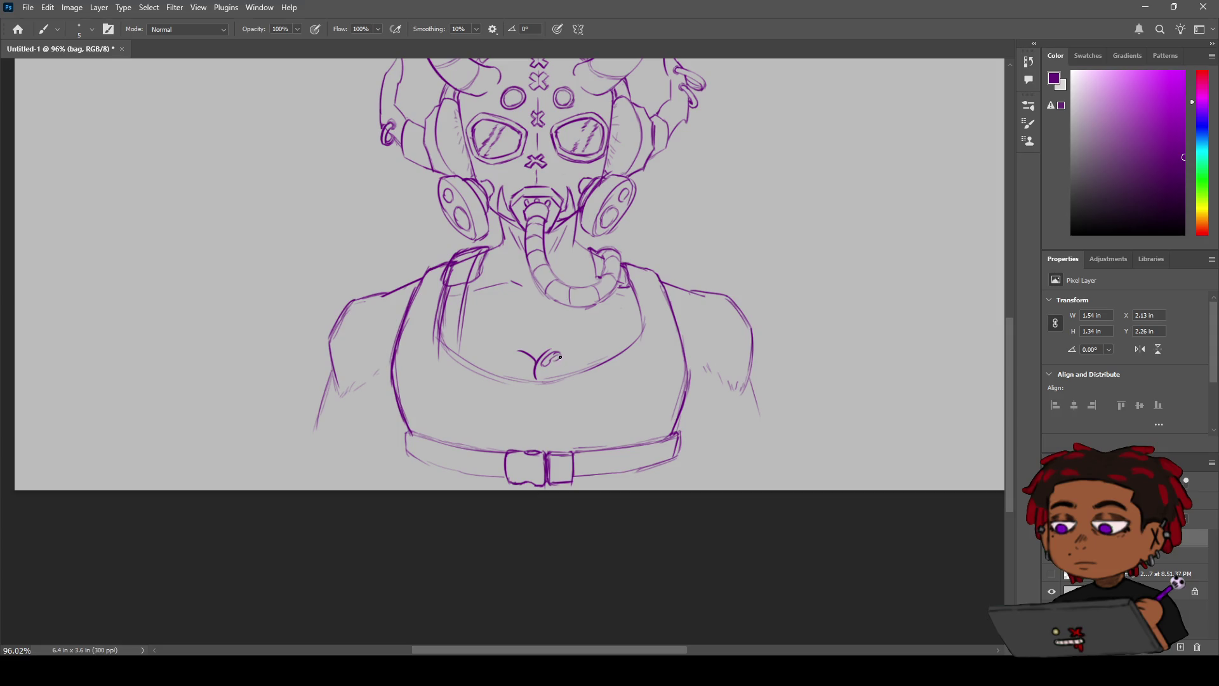
left_click_drag(554, 353, 559, 360)
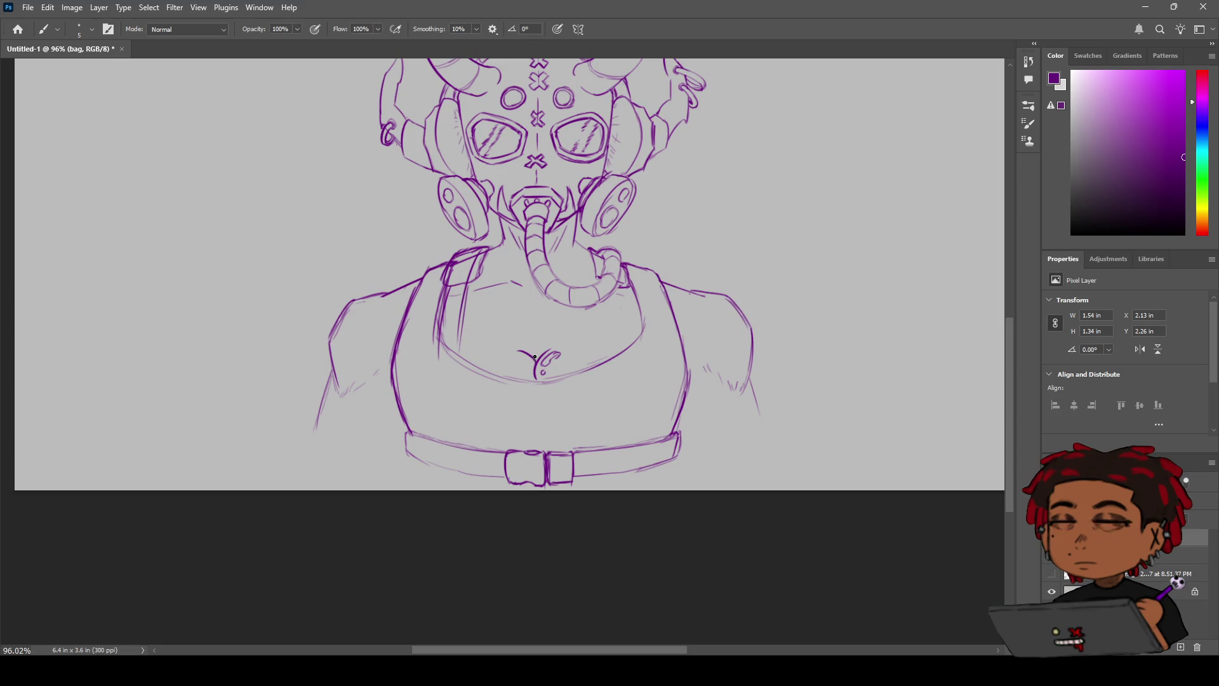
scroll(576, 450, "up", 5)
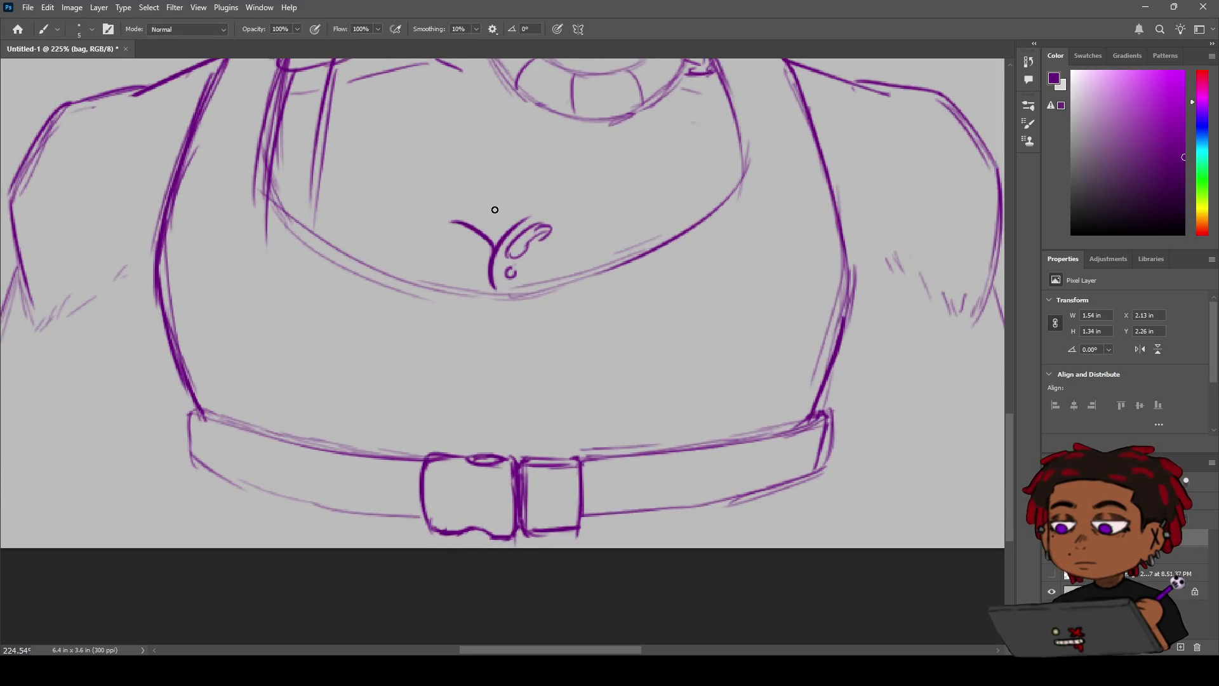
mouse_move(496, 195)
left_mouse_down()
mouse_move(484, 202)
mouse_move(495, 227)
mouse_move(478, 239)
left_mouse_up()
mouse_move(491, 190)
left_mouse_down()
mouse_move(474, 186)
mouse_move(458, 207)
mouse_move(522, 204)
mouse_move(465, 212)
mouse_move(491, 195)
mouse_move(517, 208)
left_mouse_up()
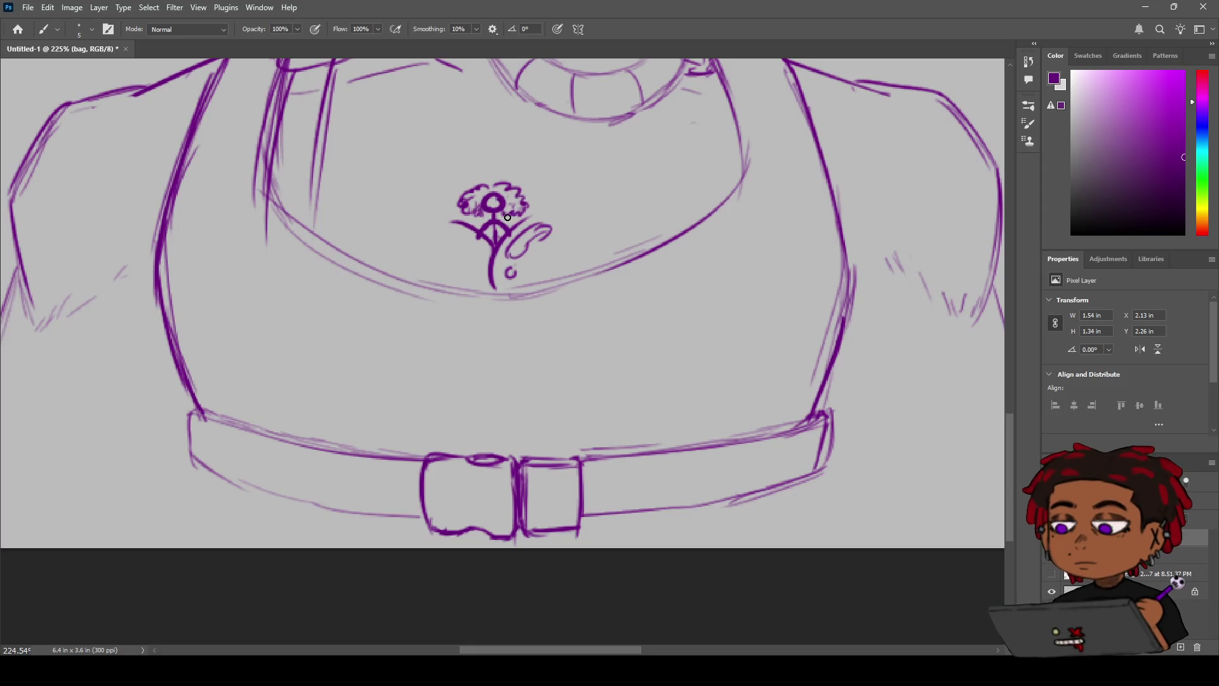
mouse_move(493, 201)
left_mouse_down()
mouse_move(484, 193)
mouse_move(504, 201)
left_mouse_up()
key("z")
mouse_move(593, 261)
left_mouse_down()
mouse_move(554, 286)
mouse_move(591, 289)
mouse_move(553, 298)
mouse_move(588, 314)
mouse_move(536, 327)
mouse_move(575, 316)
left_mouse_up()
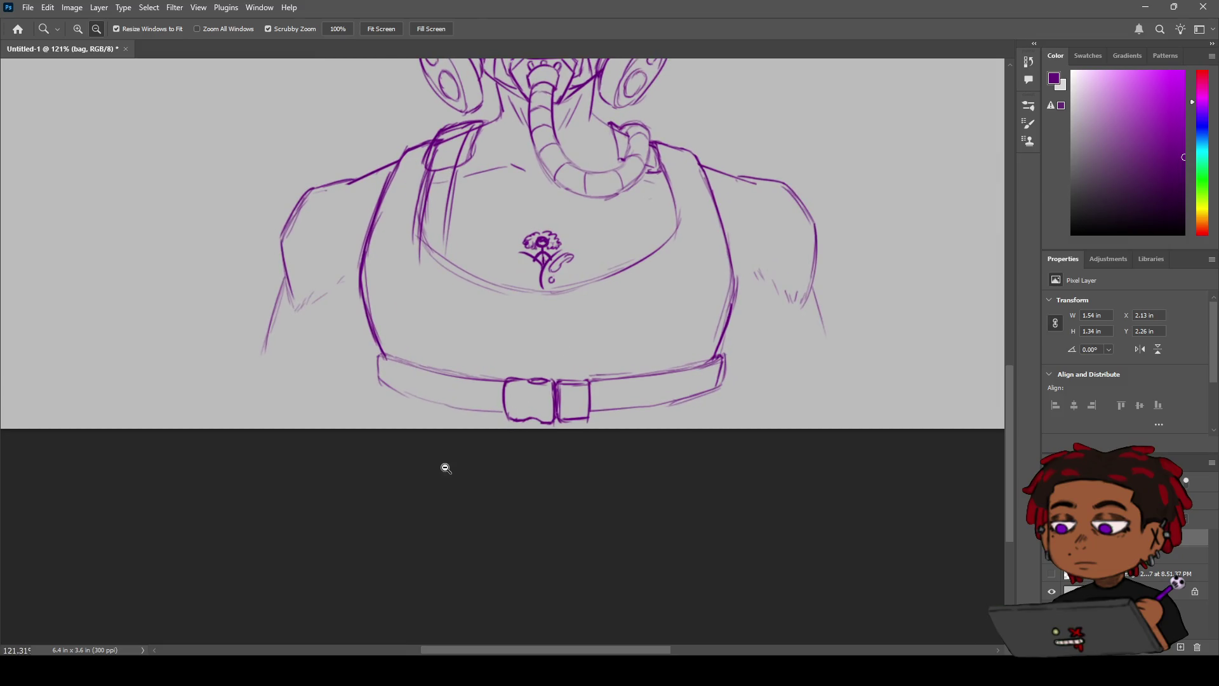
Step: Erase and redraw the top and bottom edges of the buckle's left half, adding a dip on top
left_click_drag(546, 361, 574, 359)
key("e")
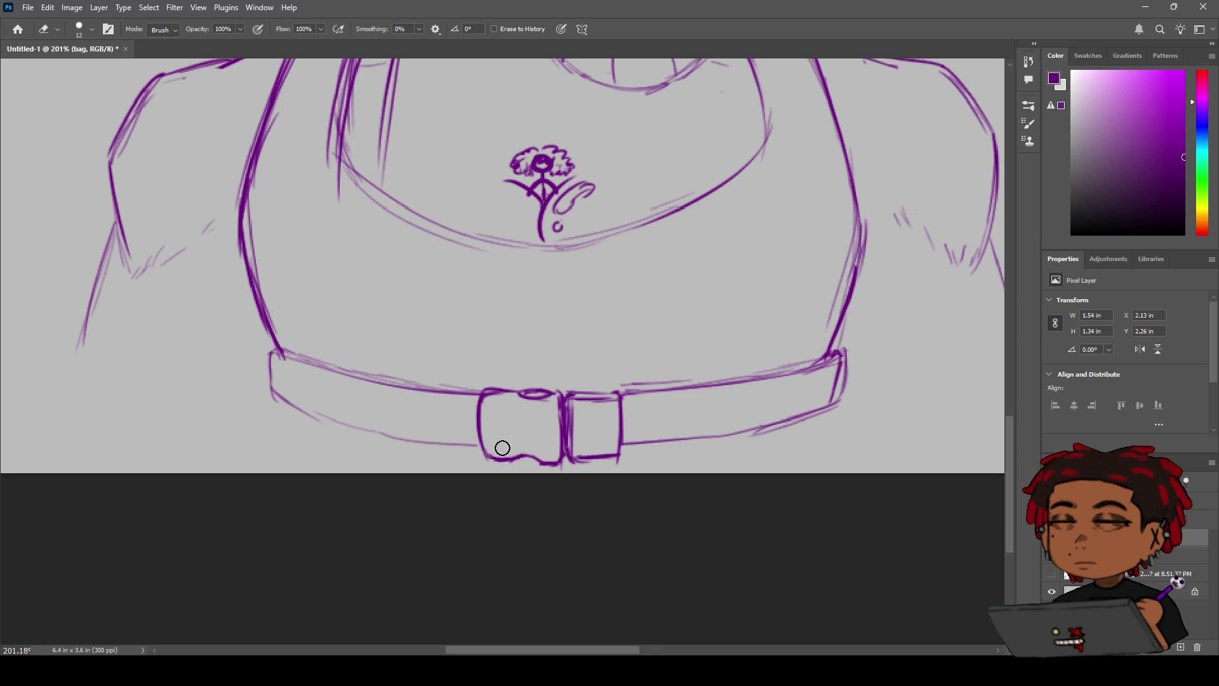
left_click_drag(526, 441, 529, 445)
left_click_drag(525, 383, 541, 399)
key("b")
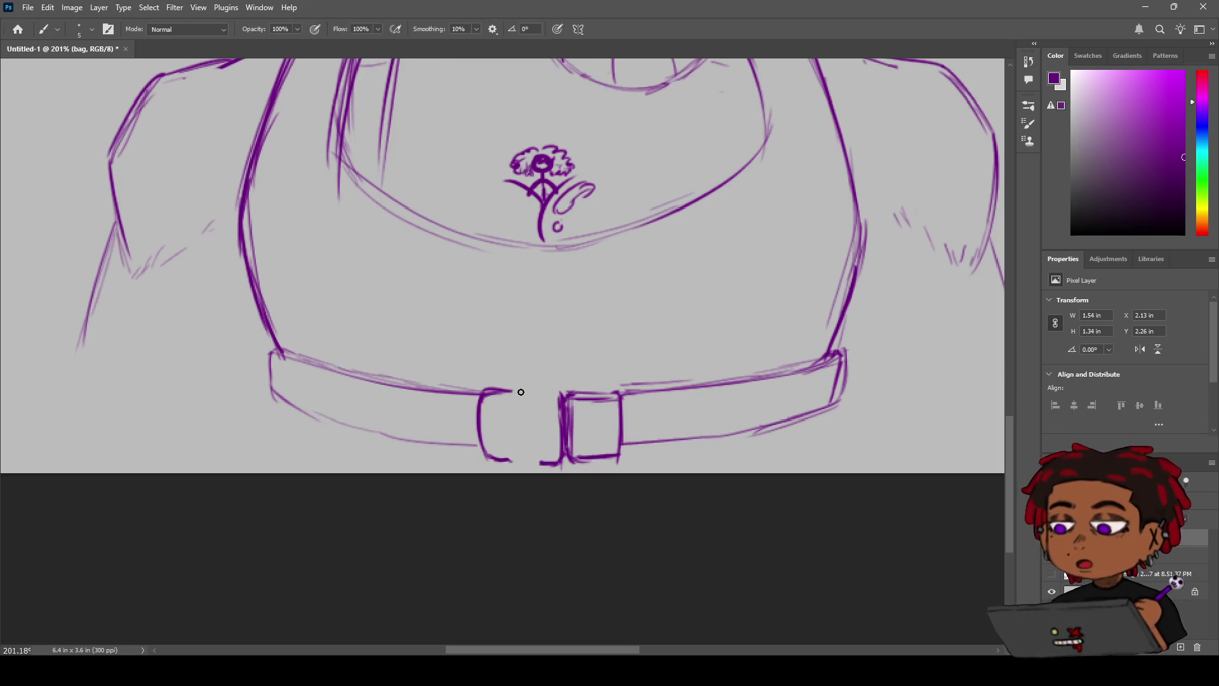
mouse_move(510, 390)
left_mouse_down()
mouse_move(534, 404)
mouse_move(550, 392)
mouse_move(517, 399)
left_mouse_up()
left_click_drag(500, 461, 537, 457)
Step: Draw a flame-shaped mark with a small dot eye inside the buckle's left half
key("z")
mouse_move(603, 325)
left_mouse_down()
mouse_move(457, 326)
mouse_move(613, 321)
left_mouse_up()
key("b")
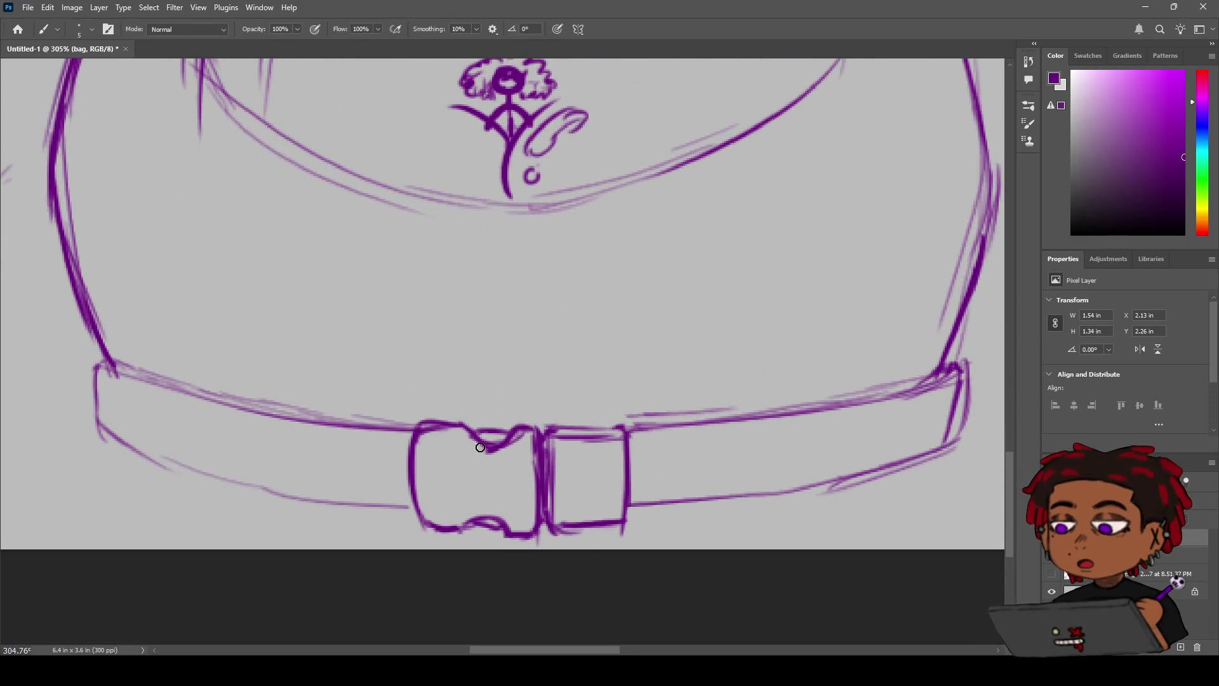
key("ctrl+z")
mouse_move(460, 454)
left_mouse_down()
mouse_move(452, 505)
mouse_move(449, 457)
mouse_move(454, 500)
mouse_move(503, 483)
mouse_move(481, 479)
left_mouse_up()
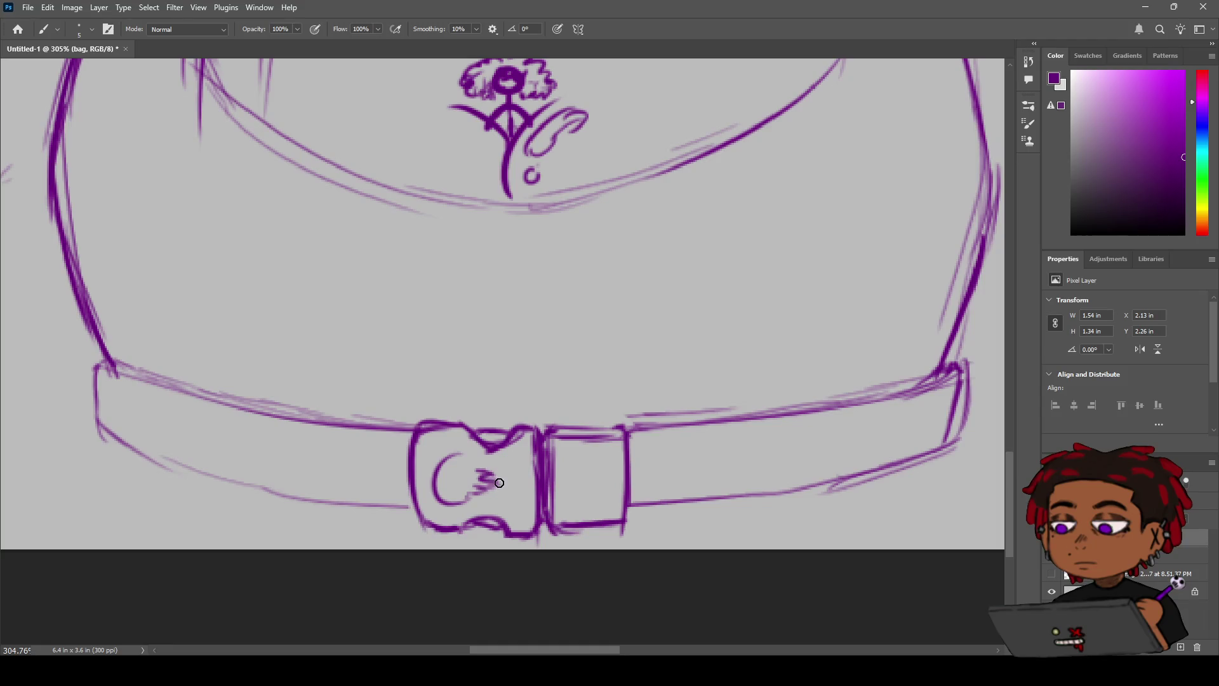
mouse_move(488, 492)
left_mouse_down()
mouse_move(462, 503)
mouse_move(449, 460)
left_mouse_up()
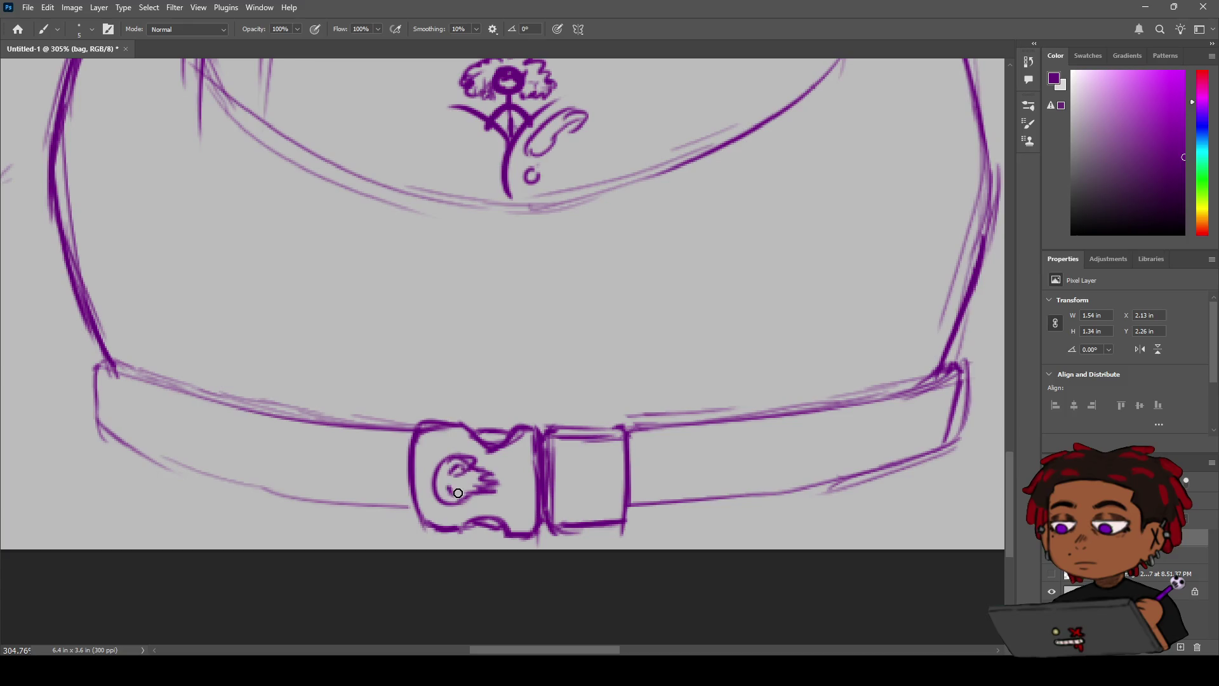
left_click(455, 489)
key("z")
left_click(508, 458, "alt")
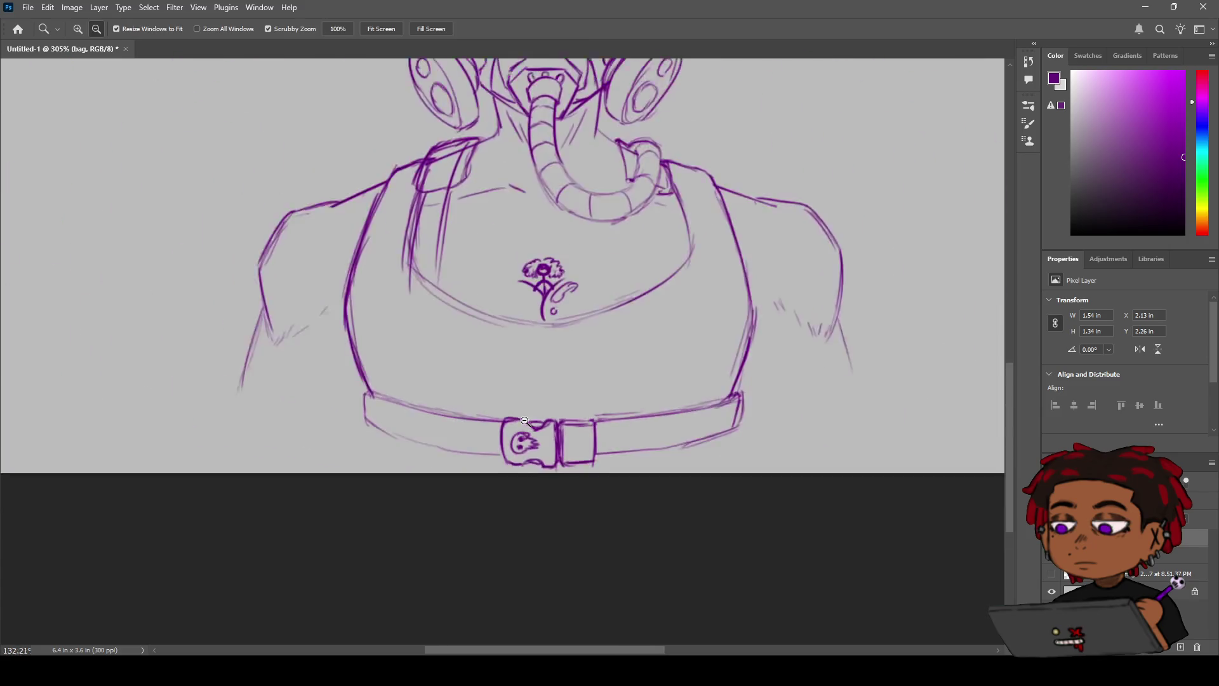
Step: Add a clip to the left shoulder strap, alternating between eraser and brush
key("h")
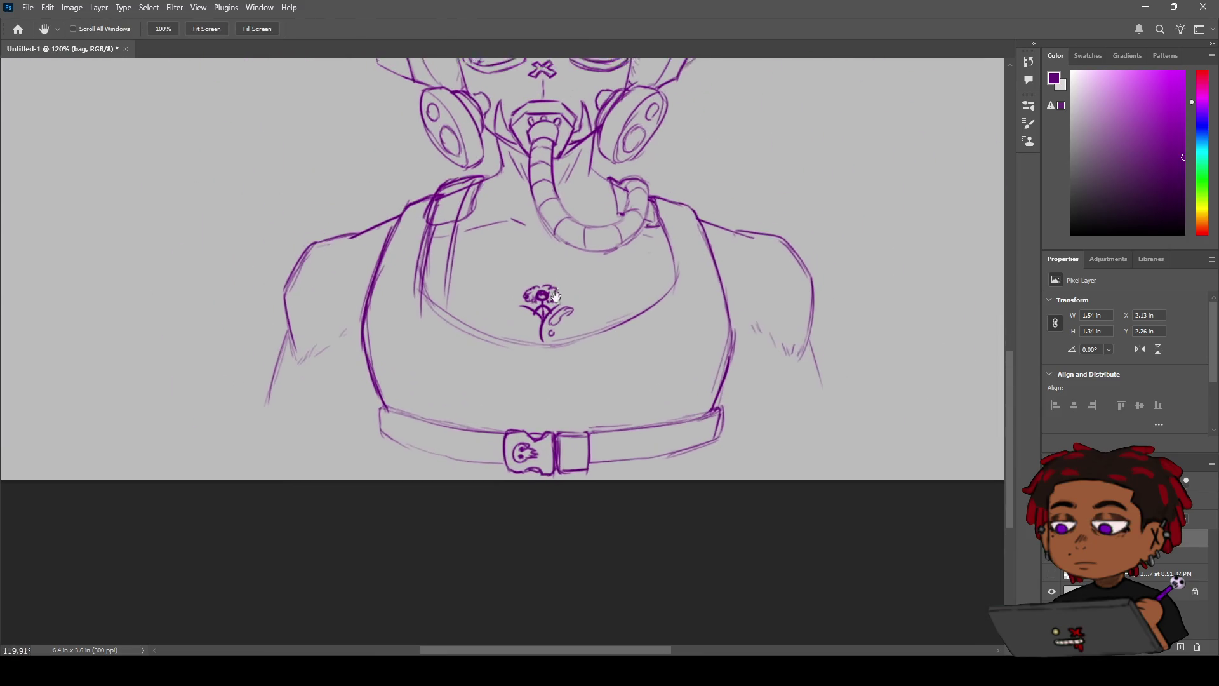
left_click_drag(549, 393, 518, 453)
key("e")
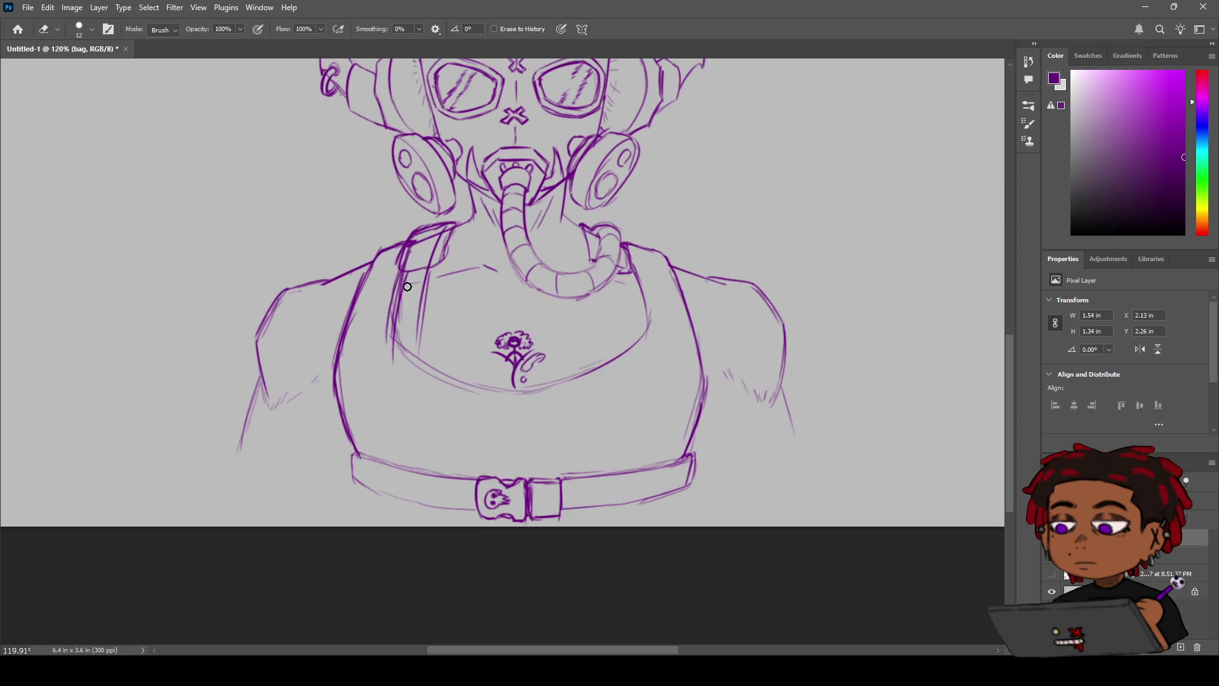
key("b")
key("e")
key("b")
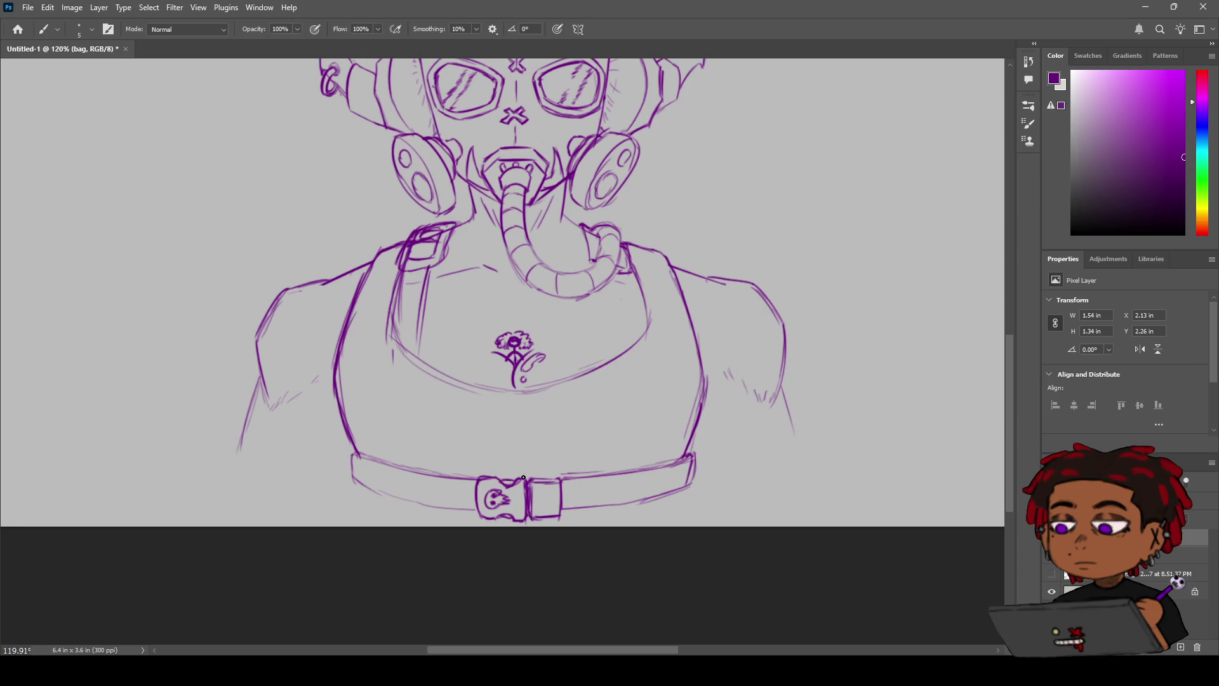
Step: Draw three vertical strap lines down the chest below the breathing tube
key("z")
mouse_move(479, 463)
left_mouse_down()
mouse_move(381, 439)
mouse_move(511, 412)
left_mouse_up()
key("b")
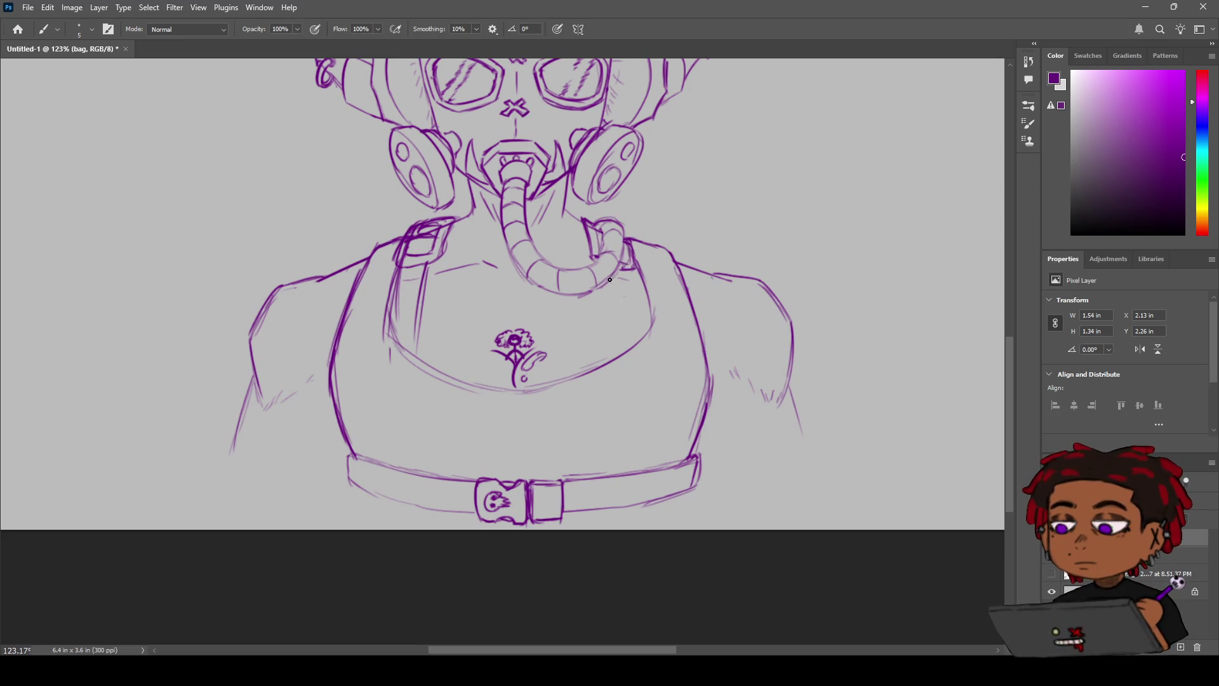
left_click_drag(613, 296, 617, 335)
left_click_drag(631, 271, 637, 322)
left_click_drag(610, 282, 616, 340)
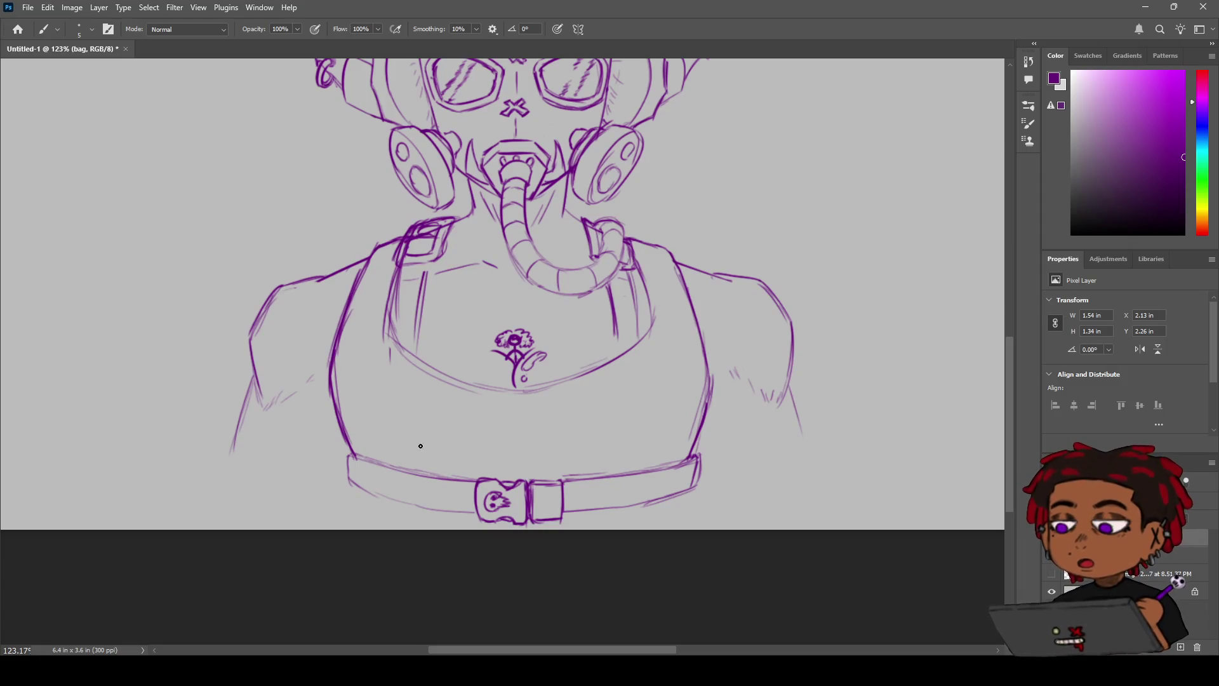
scroll(493, 294, "right", 5)
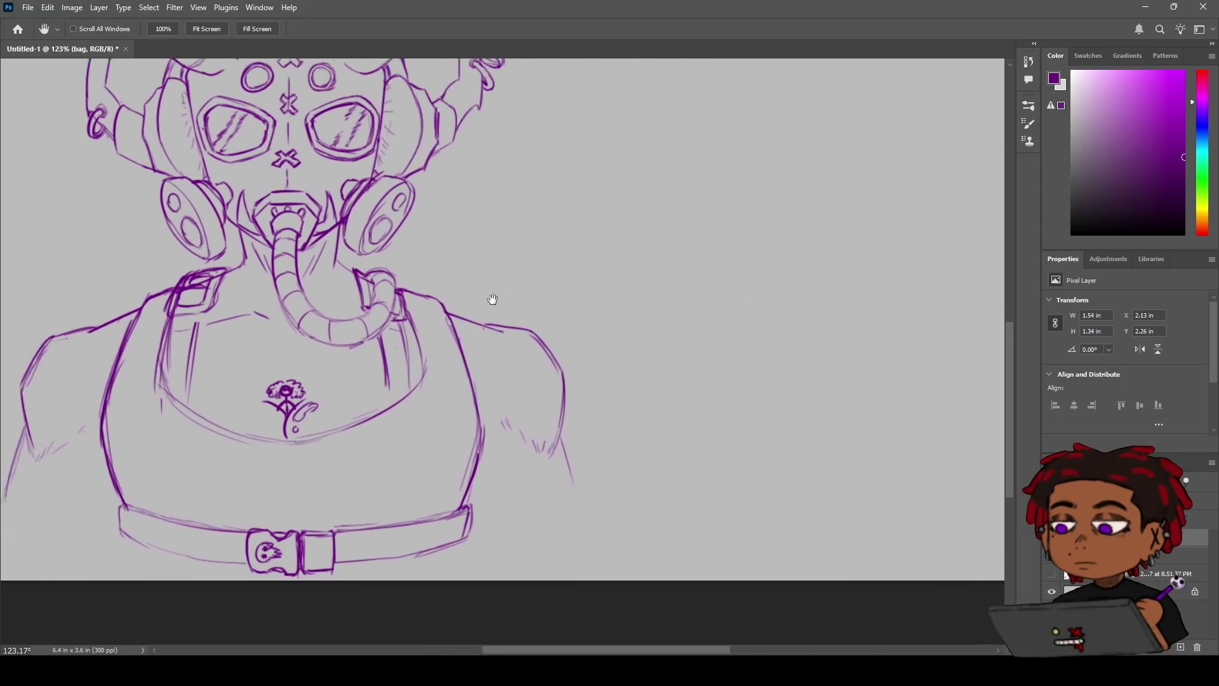
Step: Sketch the small figure's head and the left side of its torso beside the character
left_click_drag(657, 205, 759, 194)
key("ctrl+z")
mouse_move(658, 177)
left_mouse_down()
mouse_move(761, 169)
mouse_move(665, 235)
left_mouse_up()
key("ctrl+z")
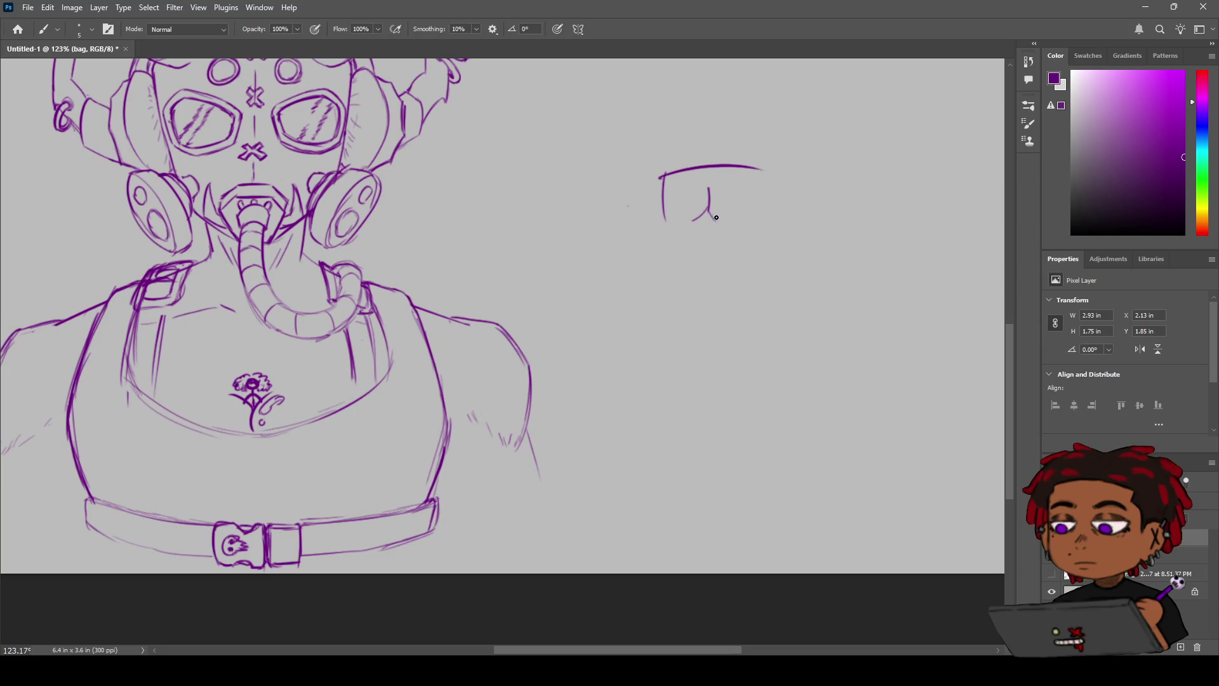
key("ctrl+z")
mouse_move(685, 104)
left_mouse_down()
mouse_move(699, 144)
mouse_move(698, 135)
mouse_move(711, 146)
mouse_move(698, 142)
mouse_move(695, 165)
mouse_move(726, 163)
mouse_move(677, 215)
left_mouse_up()
left_click_drag(691, 165, 684, 215)
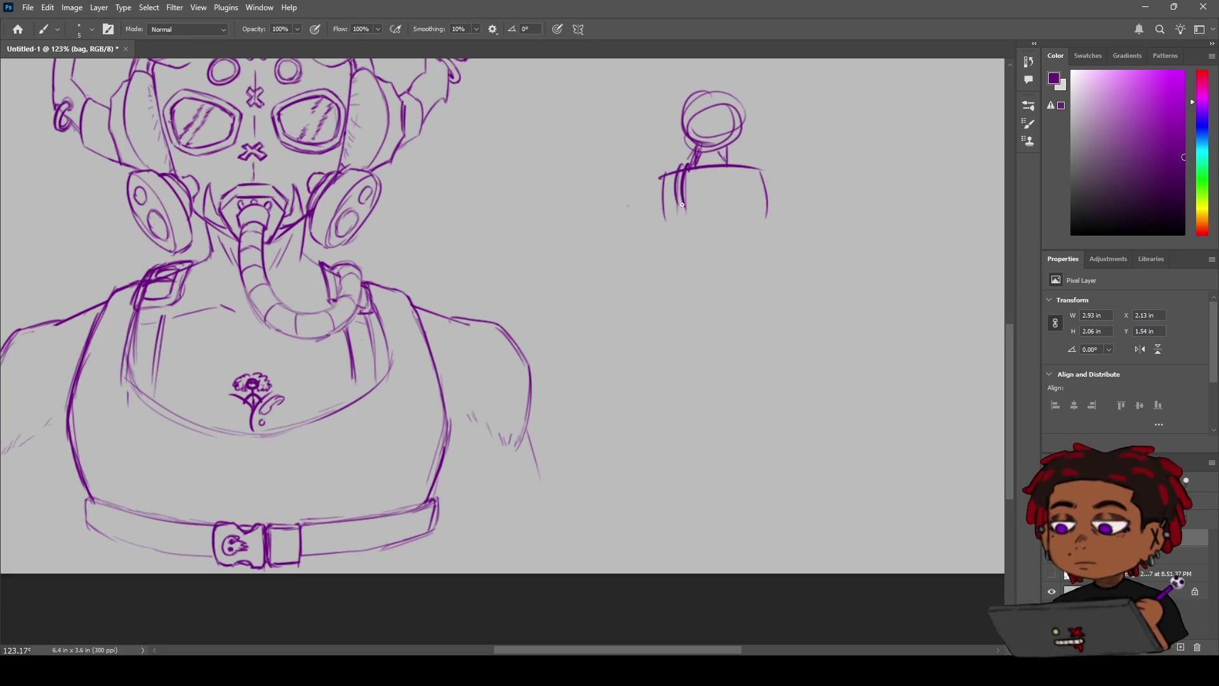
mouse_move(688, 166)
left_mouse_down()
mouse_move(689, 217)
mouse_move(670, 207)
left_mouse_up()
left_click_drag(692, 165, 685, 204)
Step: Draw both sides of the small figure, two crossing torso straps and a belt beneath
left_click_drag(680, 206, 687, 253)
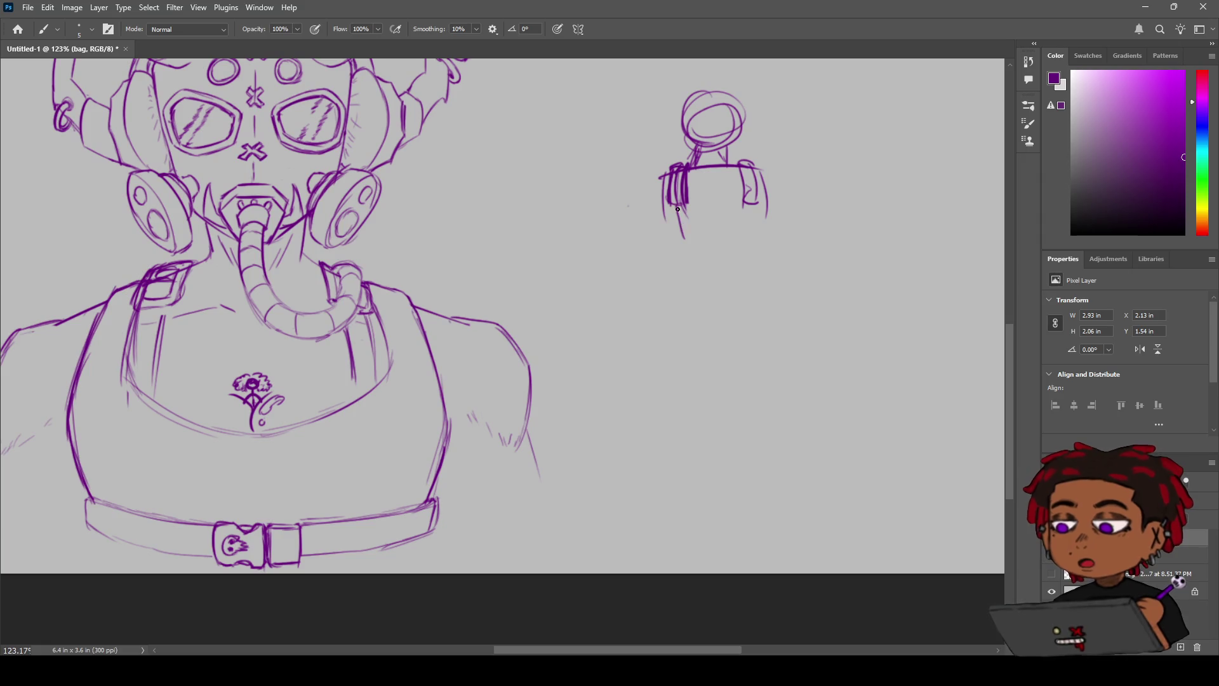
left_click_drag(674, 202, 698, 266)
left_click_drag(756, 202, 737, 255)
left_click_drag(760, 206, 743, 257)
left_click_drag(741, 167, 693, 216)
left_click_drag(735, 177, 687, 203)
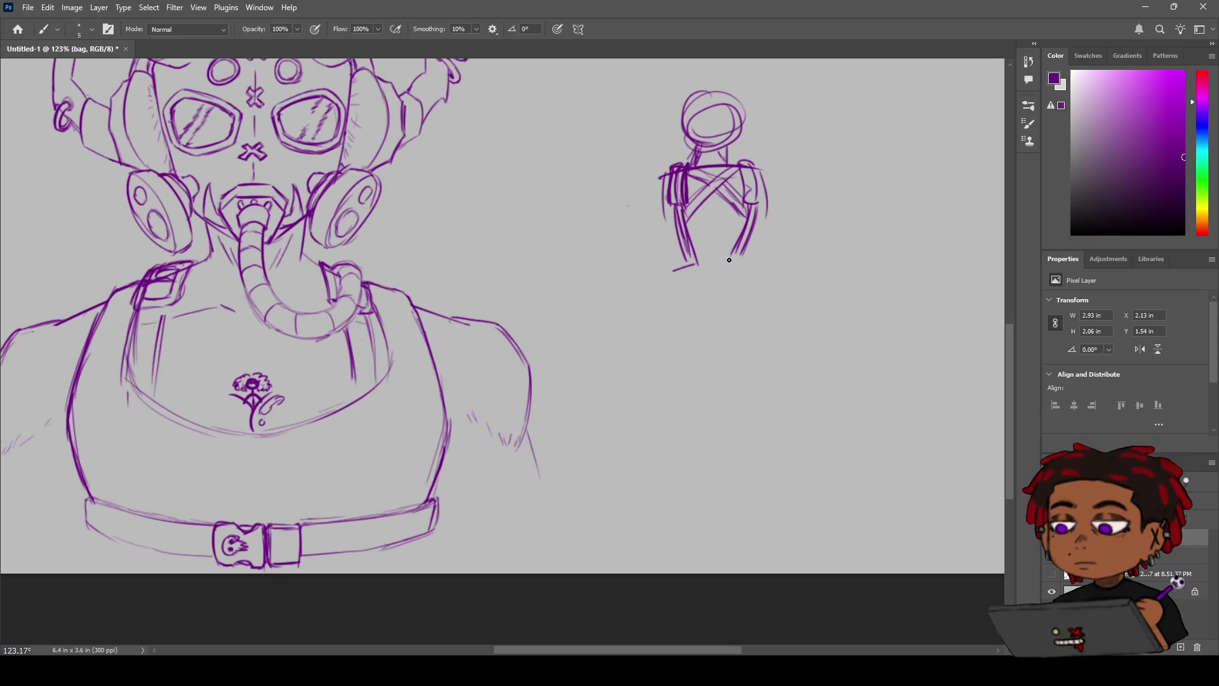
mouse_move(751, 265)
left_mouse_down()
mouse_move(678, 279)
mouse_move(675, 307)
left_mouse_up()
mouse_move(688, 310)
left_mouse_down()
mouse_move(692, 288)
mouse_move(748, 312)
left_mouse_up()
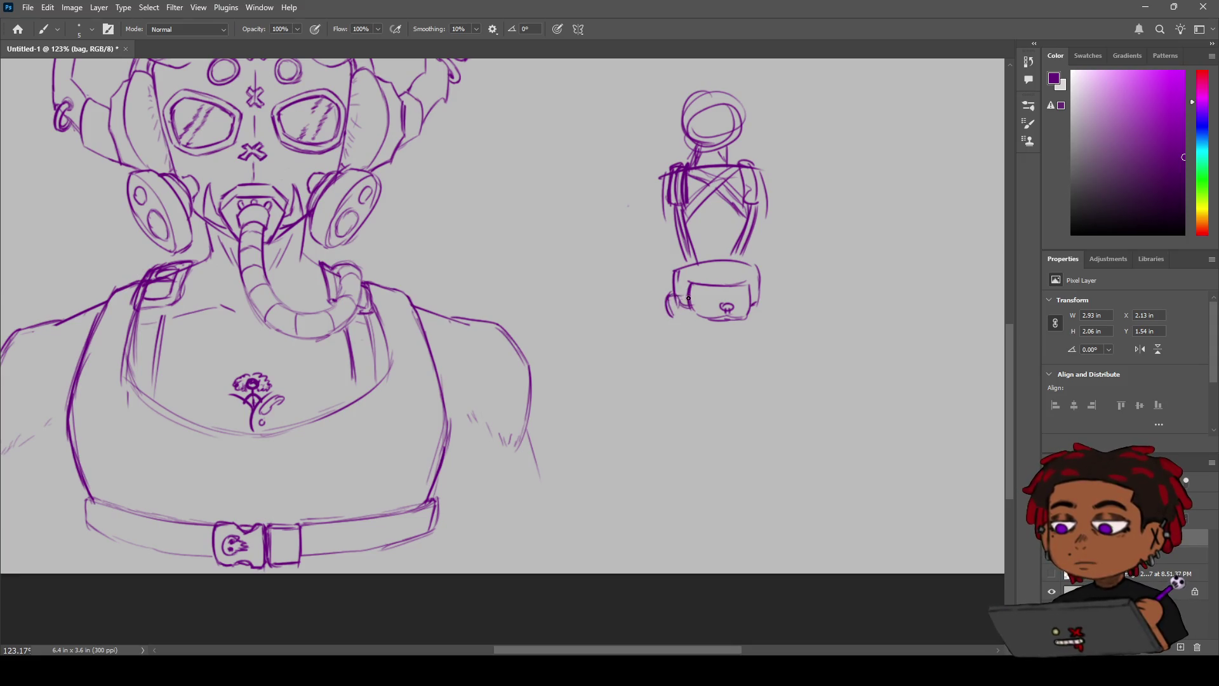
Step: Draw the belt's bottom edge and the small figure's right arm
left_click_drag(709, 324, 769, 321)
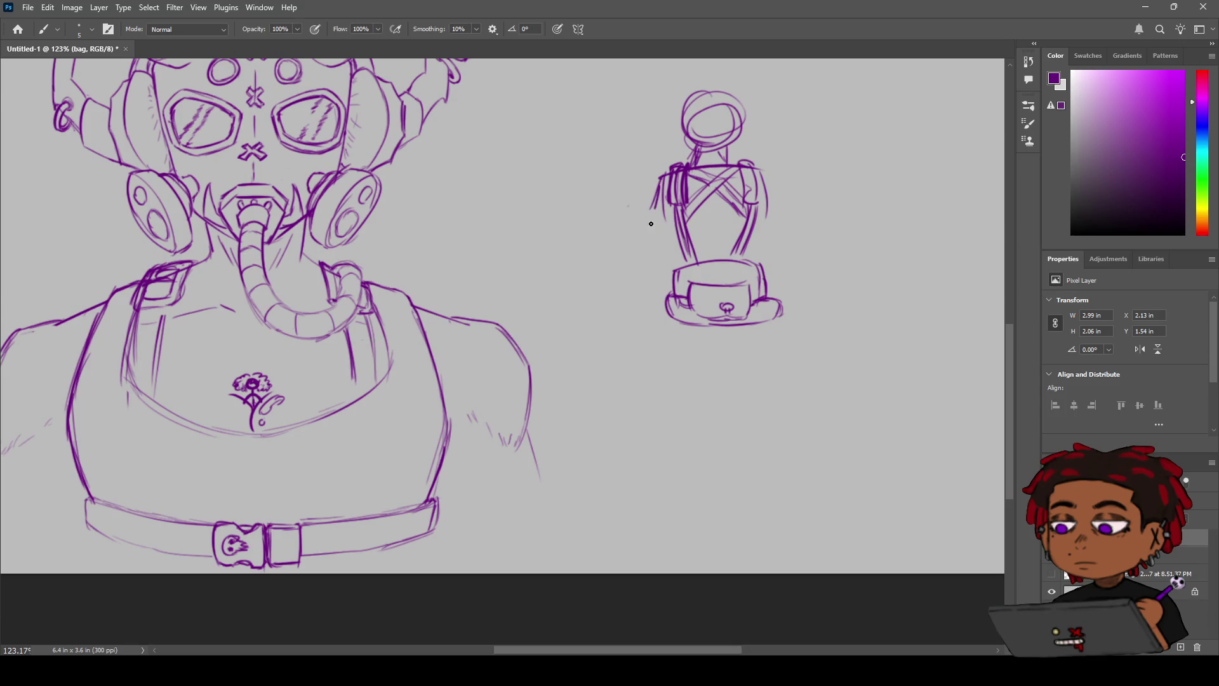
mouse_move(764, 176)
left_mouse_down()
mouse_move(802, 249)
mouse_move(773, 282)
left_mouse_up()
Step: Erase the whole small figure with an enlarged eraser and recenter the view on the torso
key("e")
mouse_move(743, 124)
left_mouse_down()
mouse_move(686, 108)
mouse_move(736, 137)
mouse_move(800, 94)
mouse_move(757, 223)
mouse_move(789, 324)
left_mouse_up()
key("bracketright")
key("bracketright")
key("bracketright")
key("bracketleft")
key("bracketleft")
key("bracketleft")
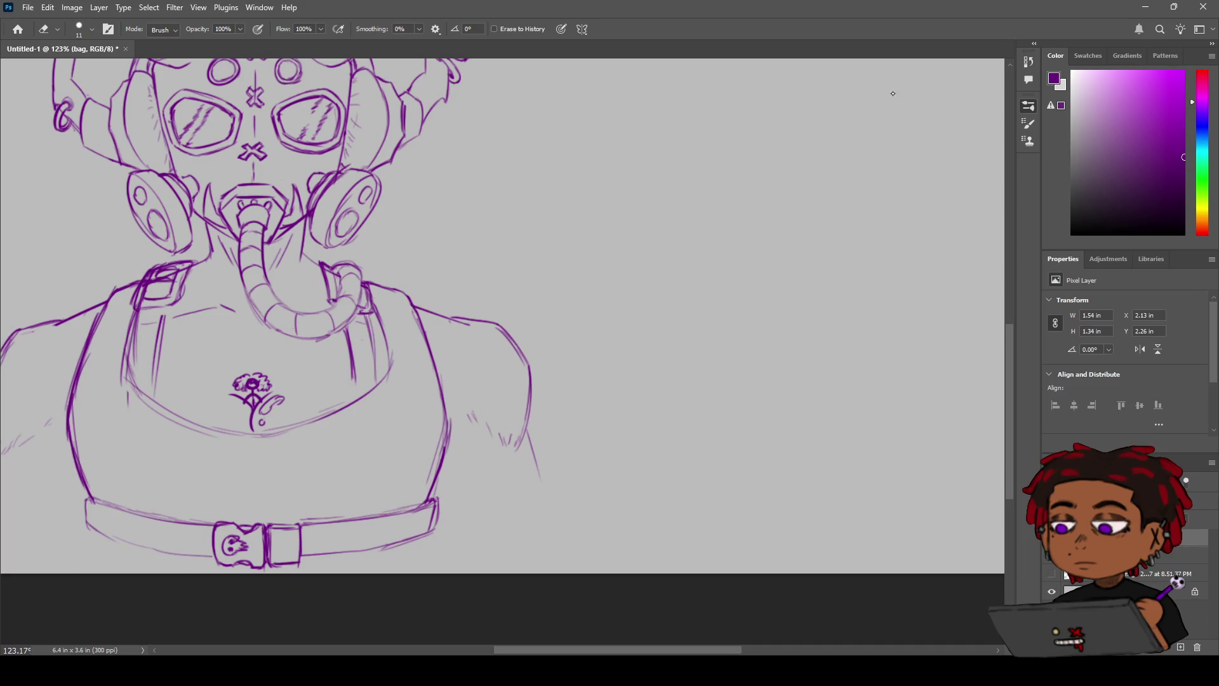
key("b")
key("space")
mouse_move(585, 239)
left_mouse_down()
mouse_move(722, 194)
mouse_move(723, 219)
left_mouse_up()
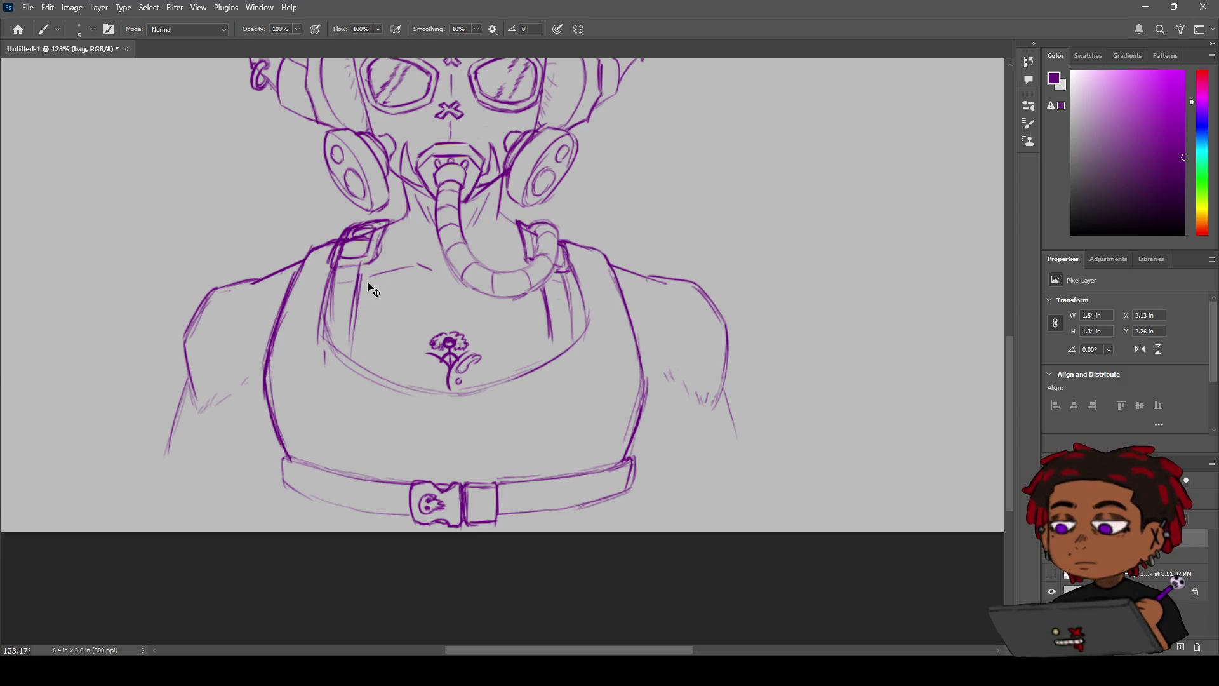
Step: Extend the two left chest strap lines down to the belt
left_click_drag(361, 274, 349, 487)
key("ctrl+z")
left_click_drag(348, 391, 351, 464)
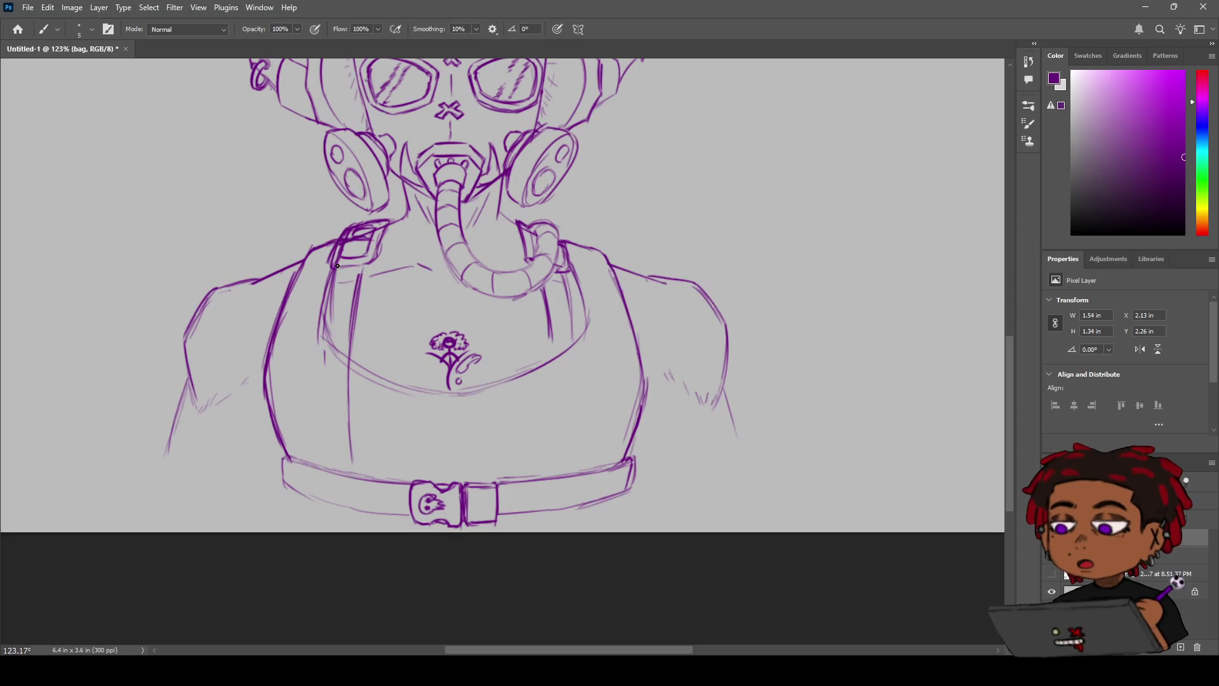
key("ctrl+z")
left_click_drag(319, 274, 322, 444)
left_click_drag(320, 374, 331, 474)
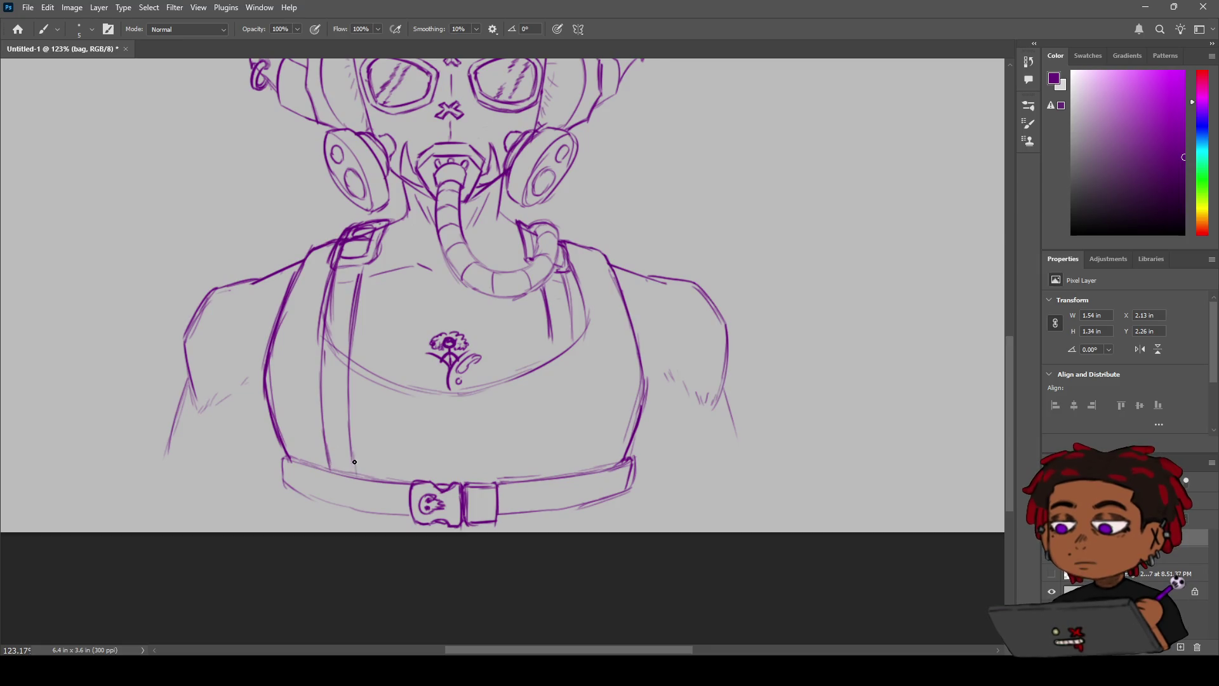
left_click_drag(348, 424, 360, 479)
Step: Lighten the top of the left strap line and make the bag layer active again
key("z")
mouse_move(493, 359)
left_mouse_down()
mouse_move(394, 359)
mouse_move(528, 359)
left_mouse_up()
key("e")
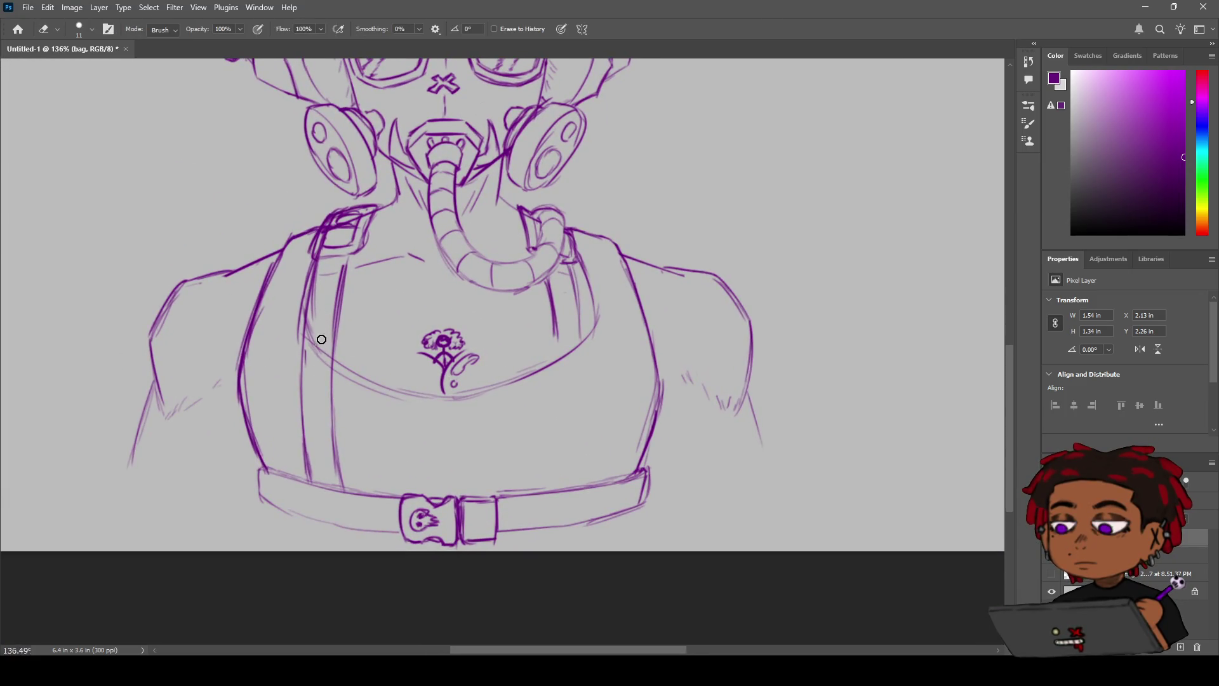
left_click_drag(316, 294, 319, 270)
left_click(1194, 556)
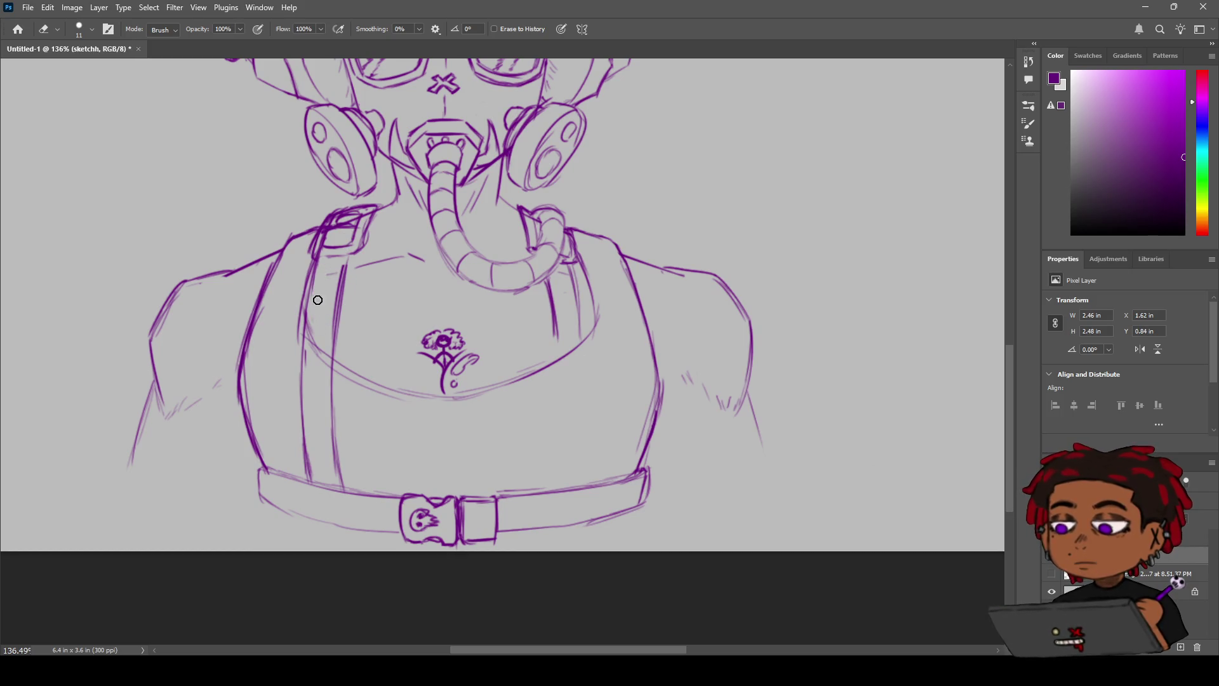
key("b")
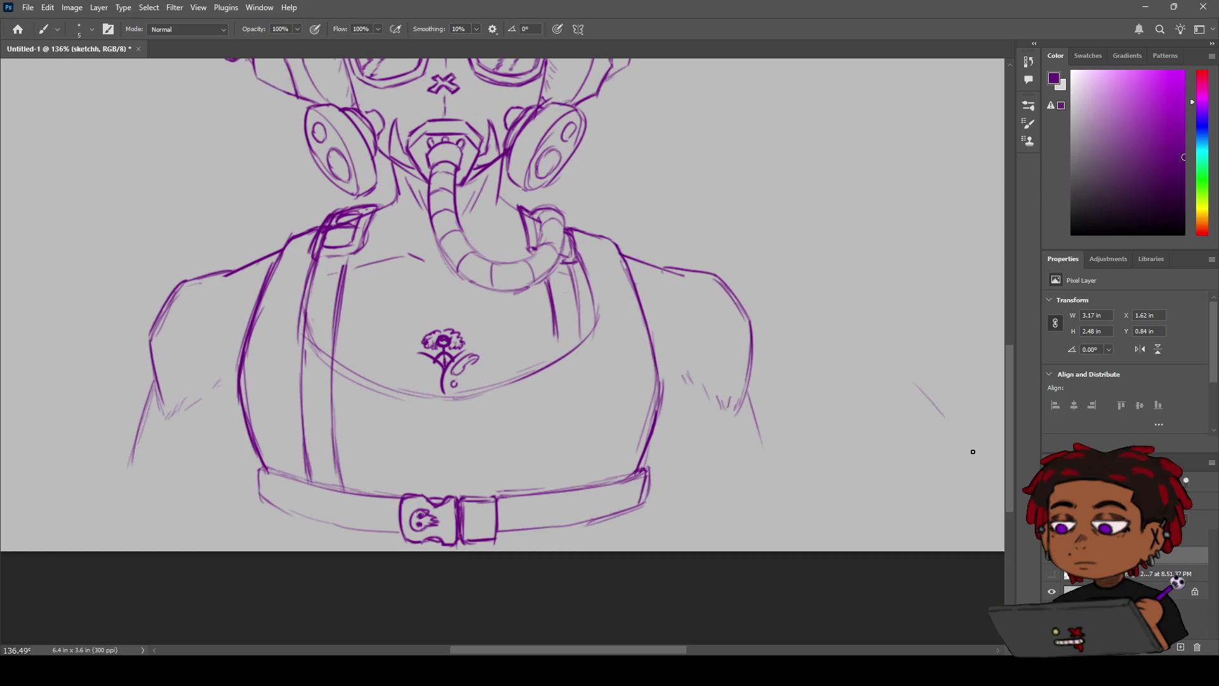
left_click(1181, 538)
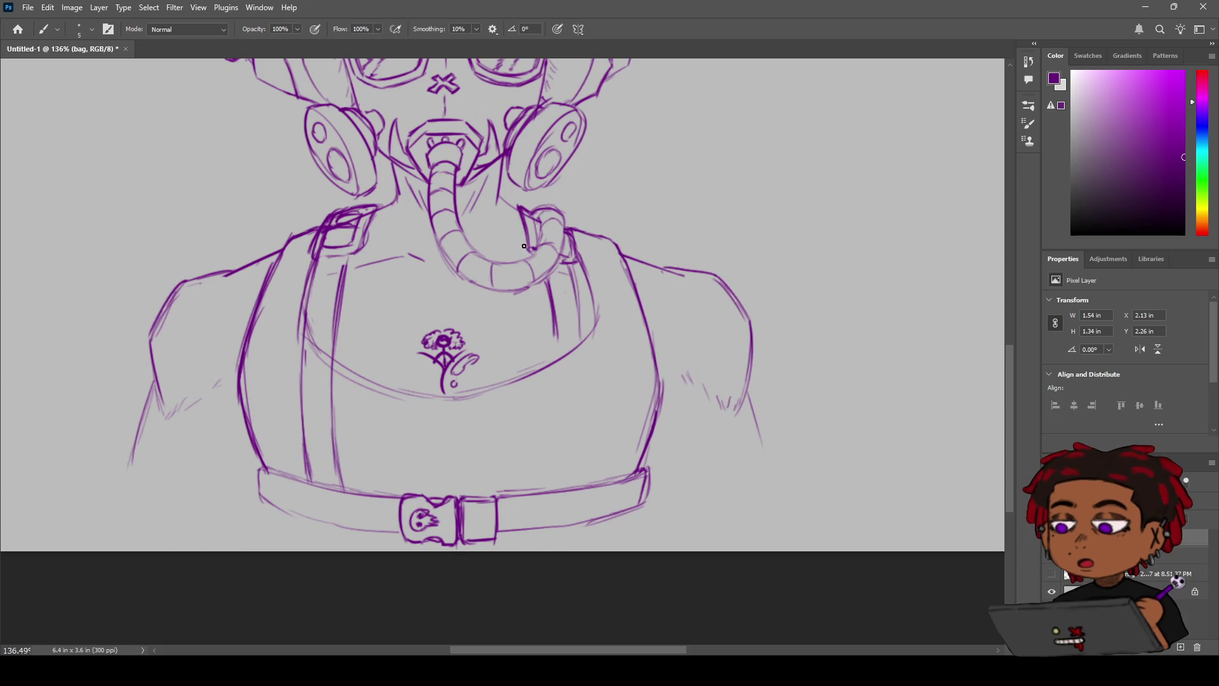
Step: Draw the right shoulder strap's two parallel edge lines down to the belt
left_click_drag(555, 334, 549, 473)
key("ctrl+z")
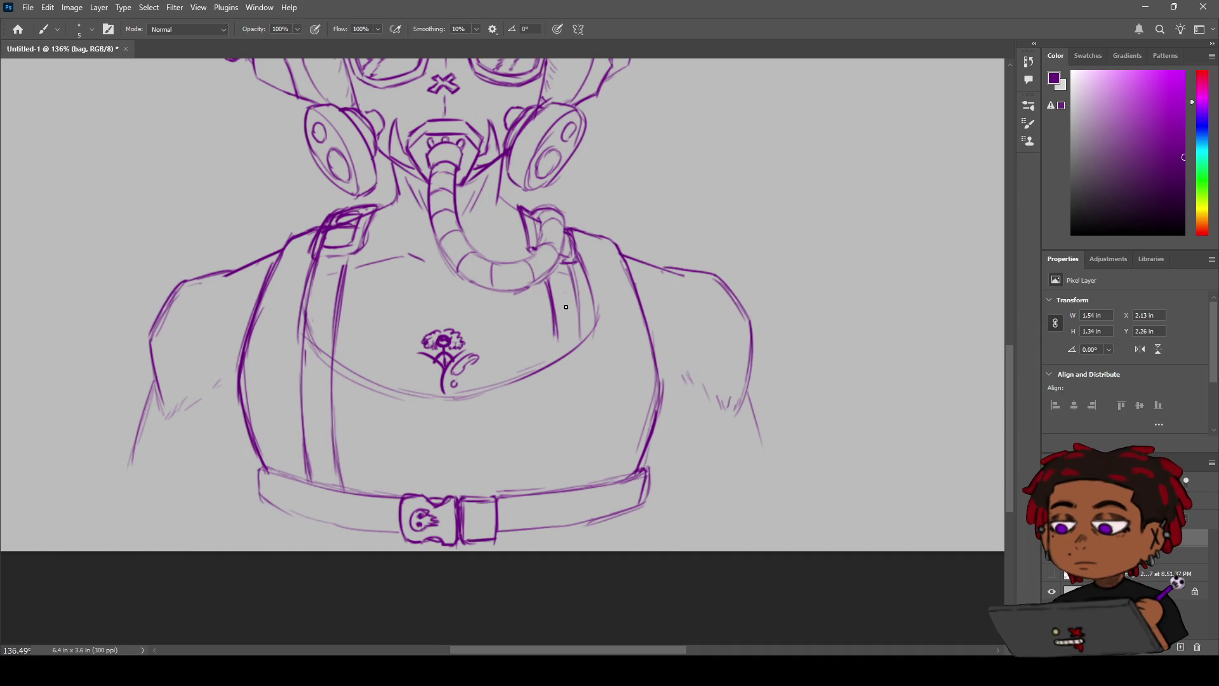
key("ctrl+z")
left_click_drag(561, 343, 564, 473)
left_click_drag(575, 263, 592, 369)
mouse_move(574, 276)
left_mouse_down()
mouse_move(594, 377)
mouse_move(589, 477)
left_mouse_up()
left_click_drag(594, 360, 588, 485)
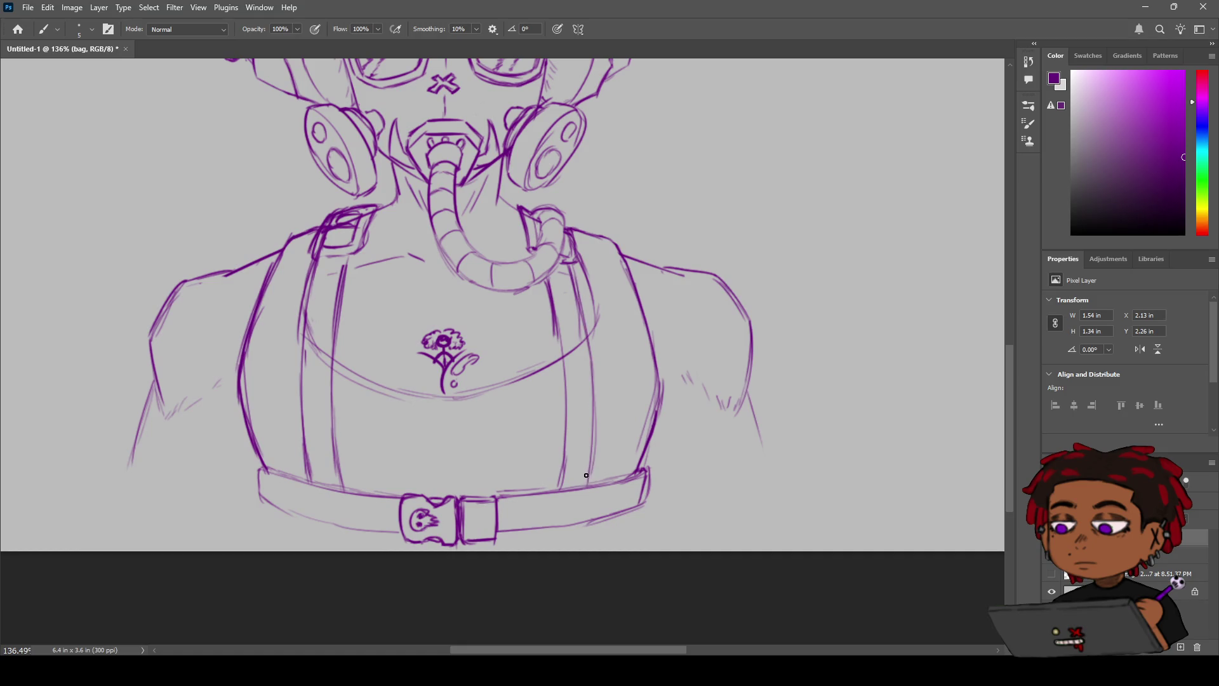
key("e")
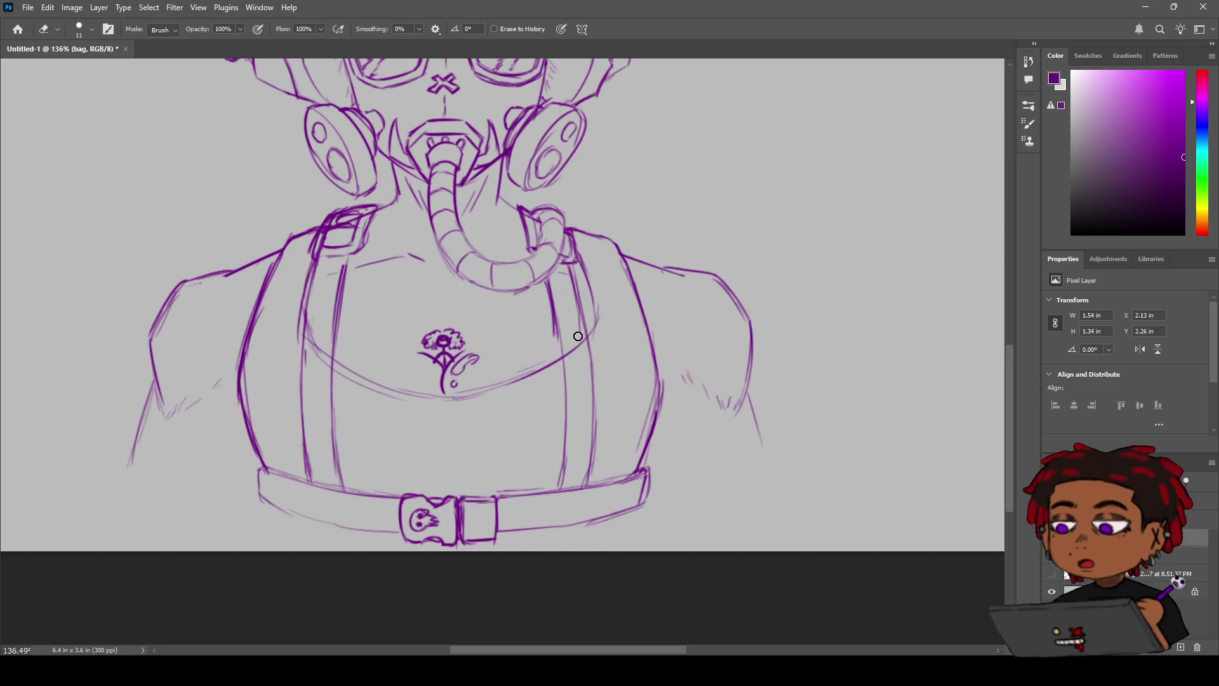
key("z")
mouse_move(555, 321)
left_mouse_down()
mouse_move(509, 331)
mouse_move(672, 352)
left_mouse_up()
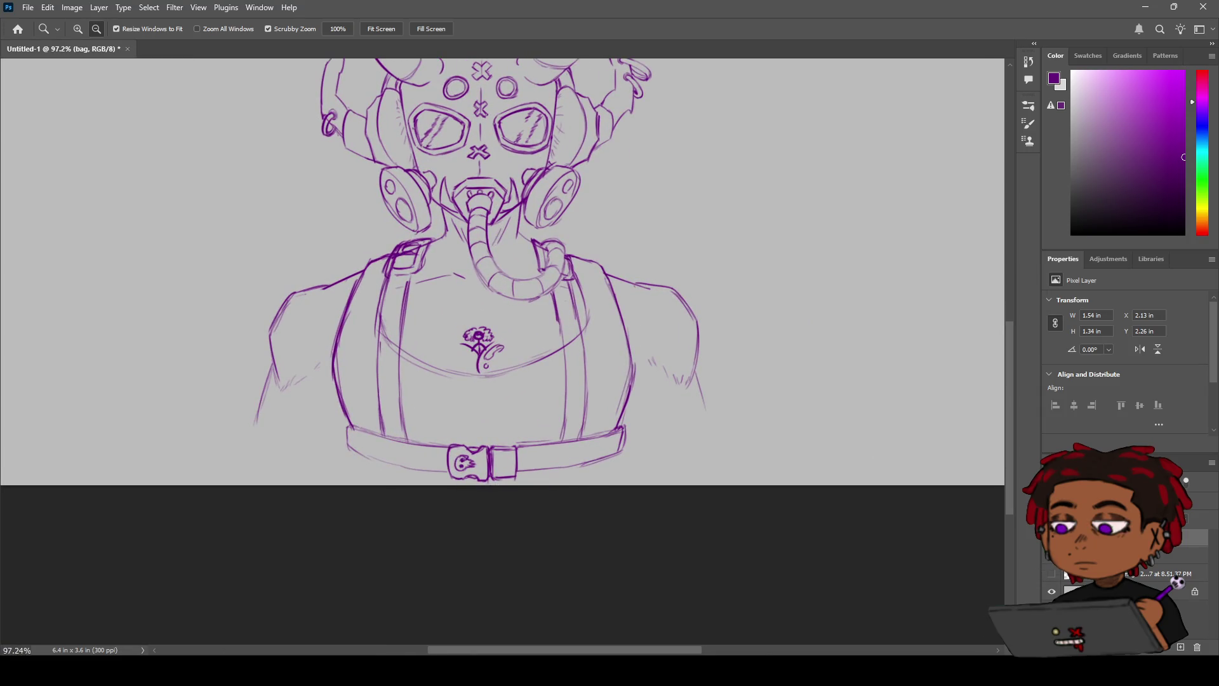
Step: On the sketchh layer, trim the neckline end and darken the left and right strap edges
key("alt+bracketleft")
key("e")
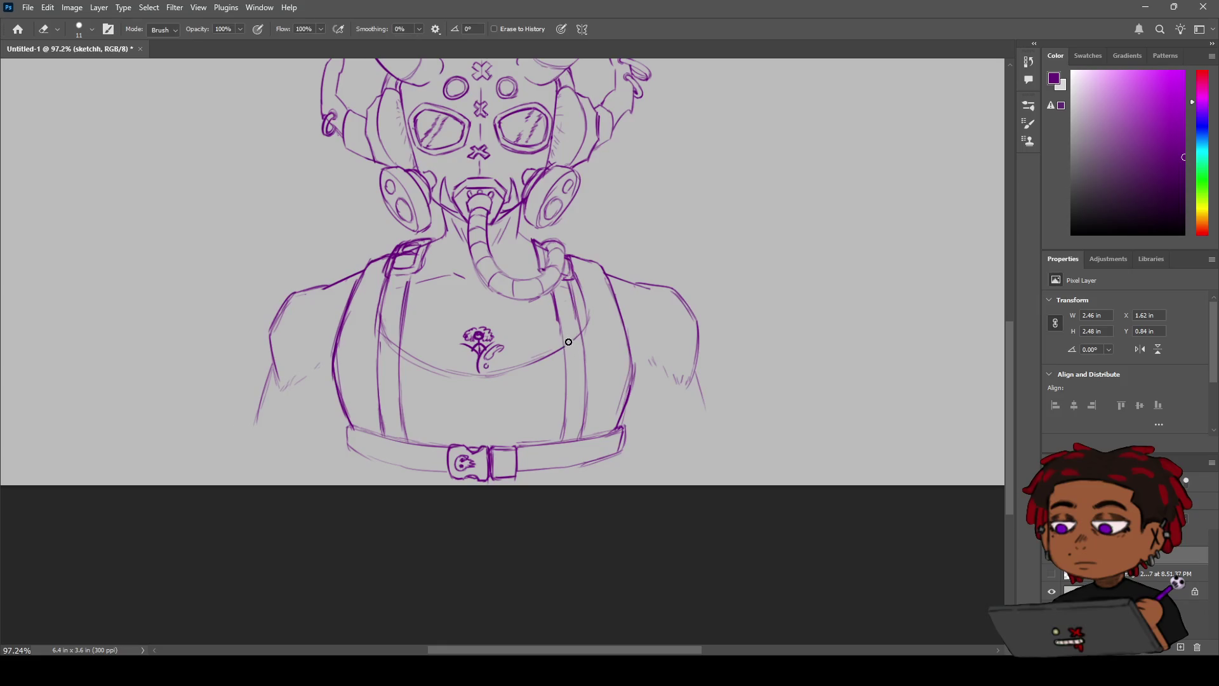
left_click_drag(391, 333, 396, 342)
key("z")
mouse_move(426, 304)
left_mouse_down()
mouse_move(407, 300)
mouse_move(459, 285)
left_mouse_up()
key("b")
left_click_drag(359, 264, 402, 258)
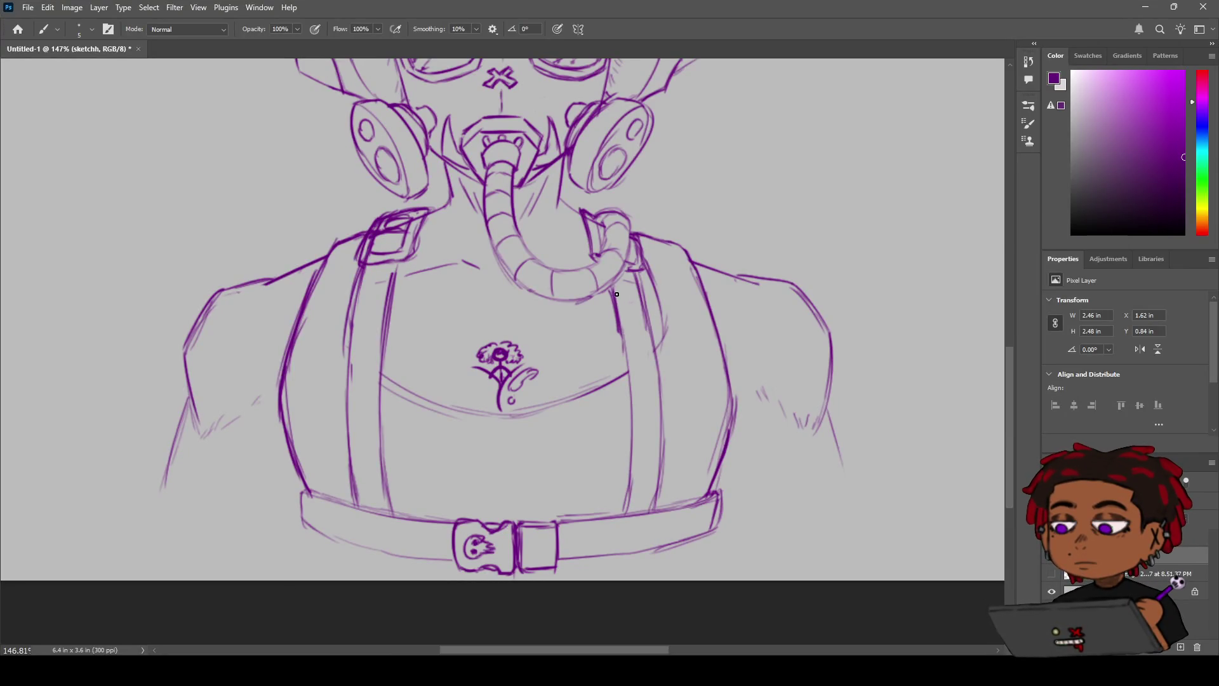
left_click_drag(622, 329, 632, 393)
Step: Erase stray lines inside both shoulder buckles and the bar across the left buckle
key("e")
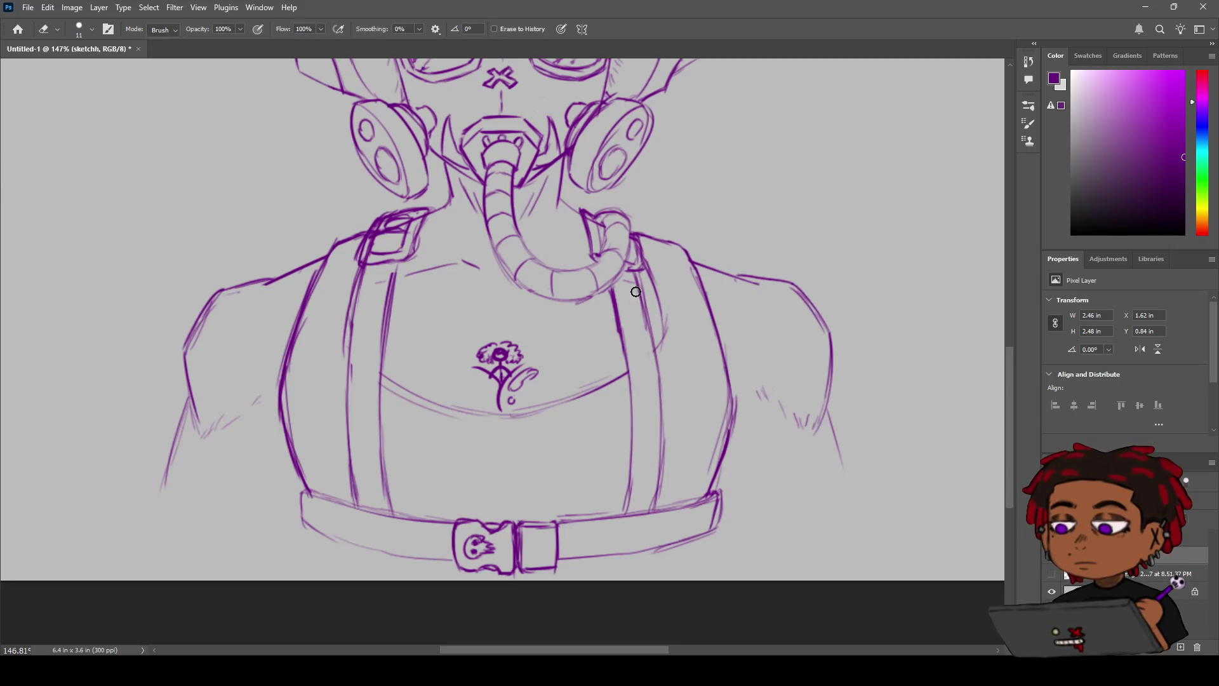
key("z")
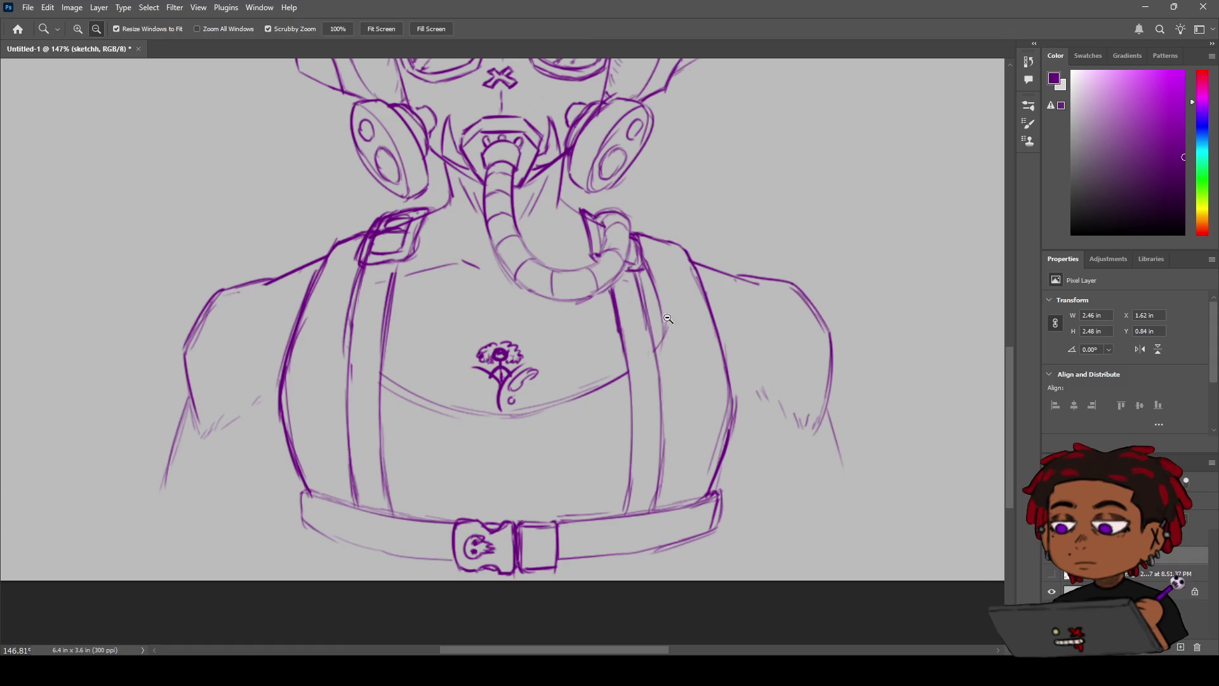
left_click(651, 317, "alt")
mouse_move(651, 317)
left_mouse_down()
mouse_move(626, 338)
mouse_move(636, 346)
mouse_move(518, 280)
mouse_move(438, 284)
left_mouse_up()
key("e")
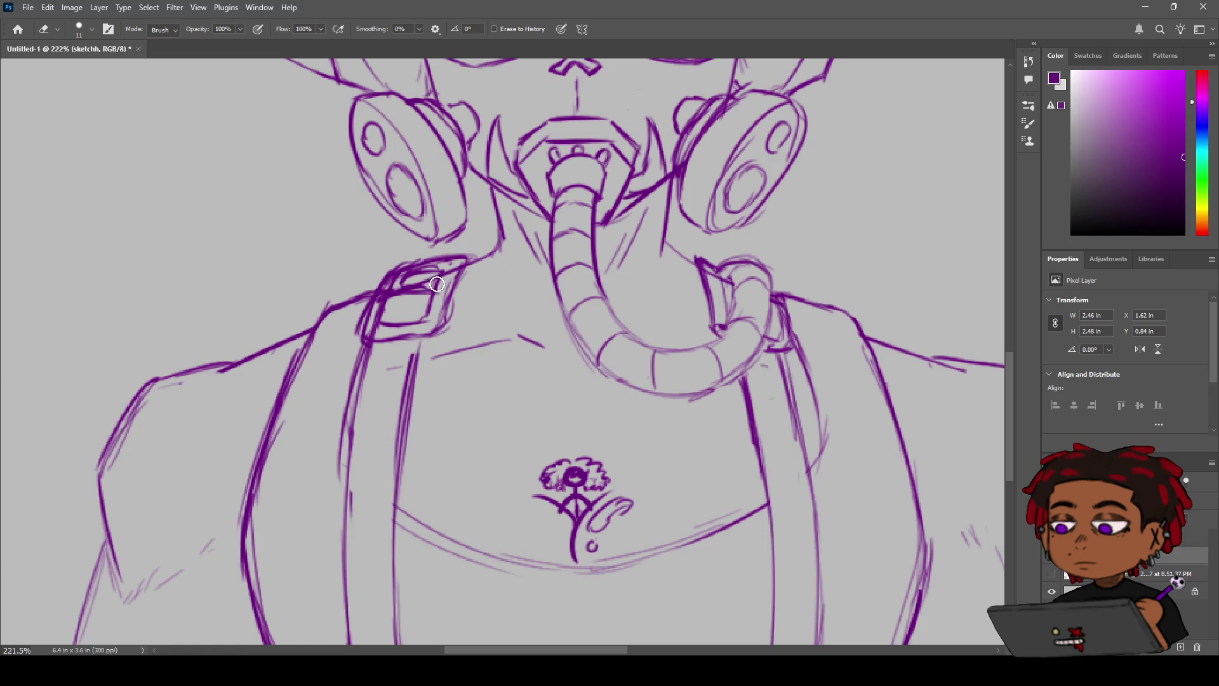
mouse_move(432, 280)
left_mouse_down()
mouse_move(395, 302)
mouse_move(419, 288)
left_mouse_up()
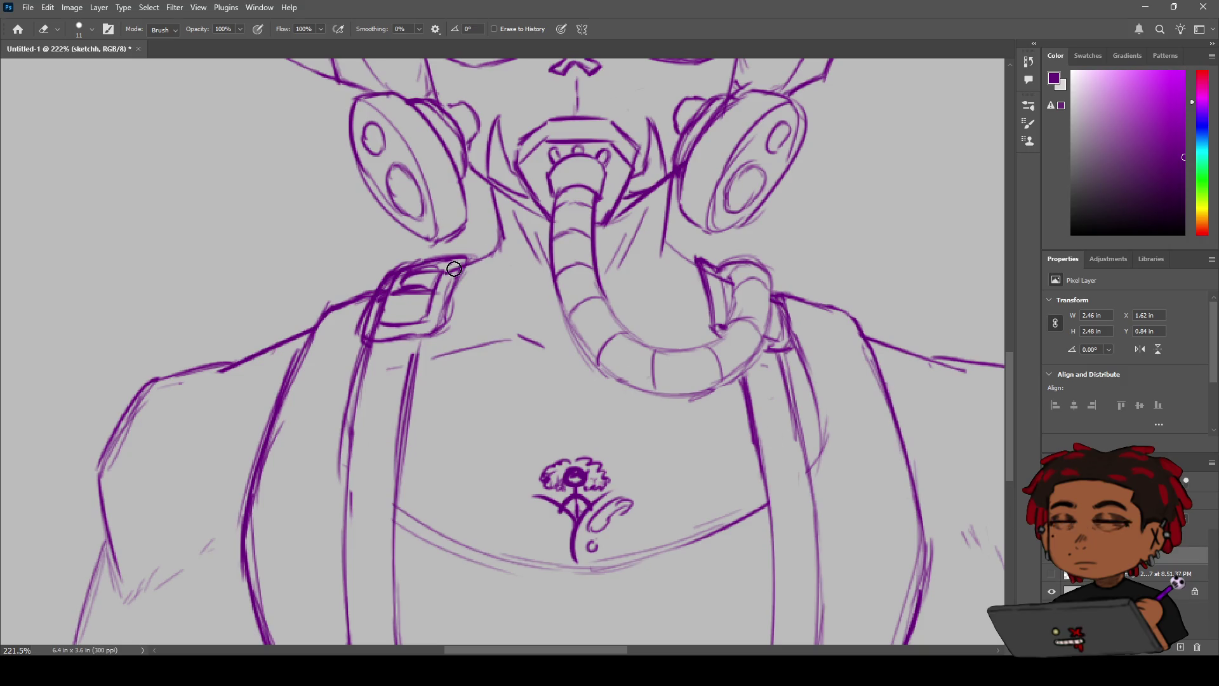
mouse_move(443, 273)
left_mouse_down()
mouse_move(387, 298)
mouse_move(379, 331)
left_mouse_up()
mouse_move(718, 280)
left_mouse_down()
mouse_move(734, 310)
mouse_move(760, 315)
mouse_move(725, 283)
mouse_move(735, 297)
left_mouse_up()
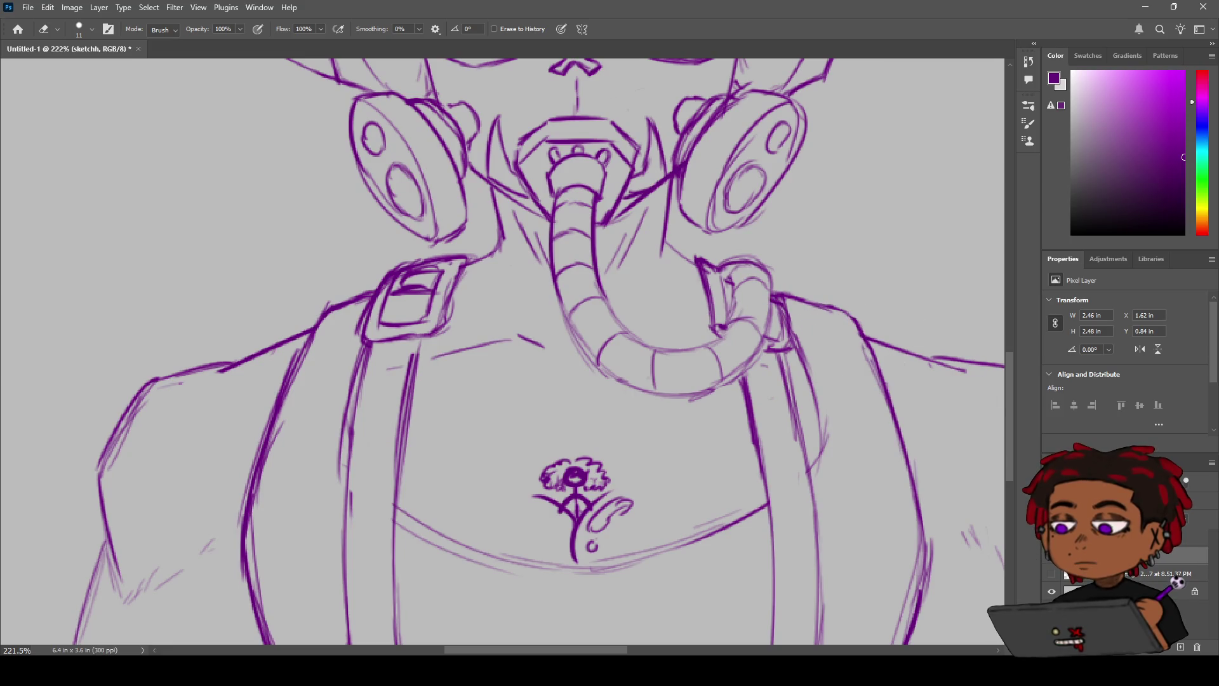
left_click(768, 436, "ctrl")
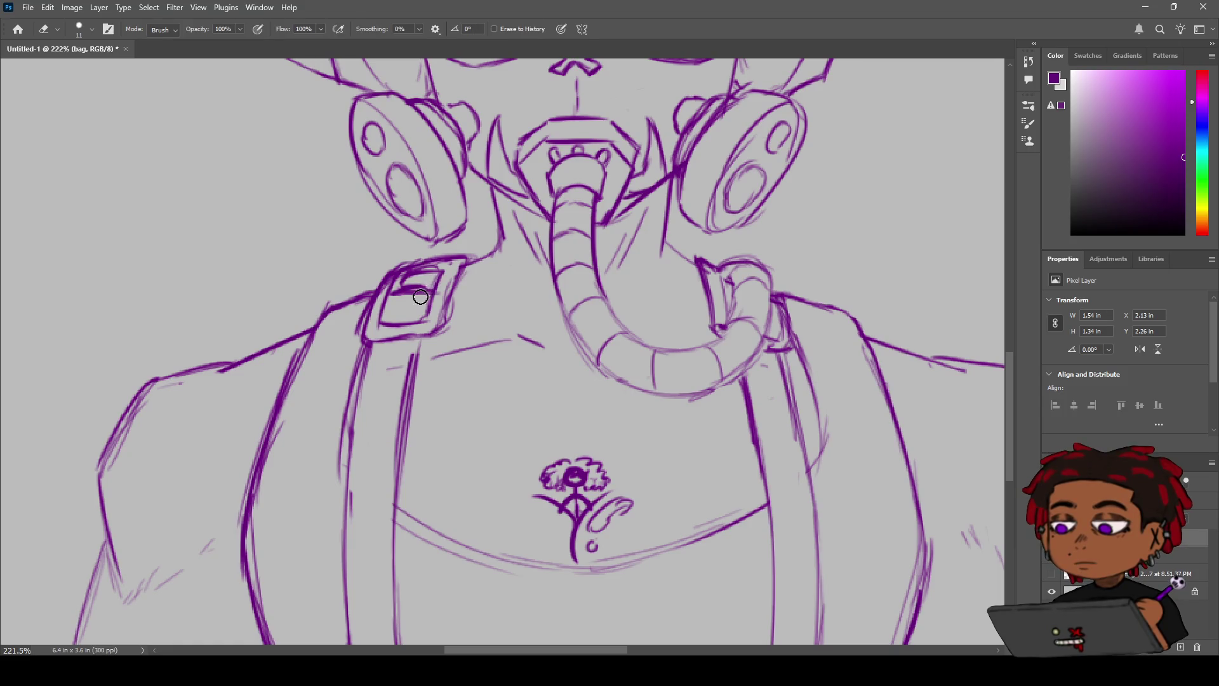
mouse_move(435, 279)
left_mouse_down()
mouse_move(421, 274)
mouse_move(395, 292)
mouse_move(404, 279)
left_mouse_up()
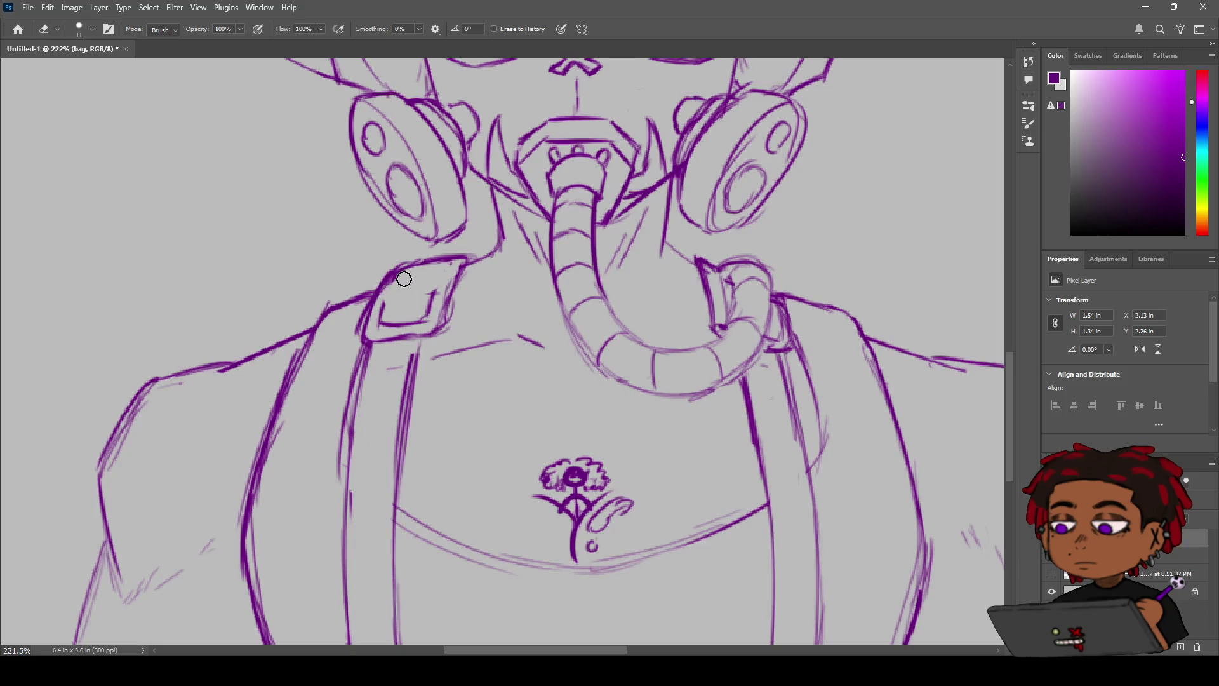
Step: Draw the left shoulder buckle's top, right and left inner edges in purple
key("b")
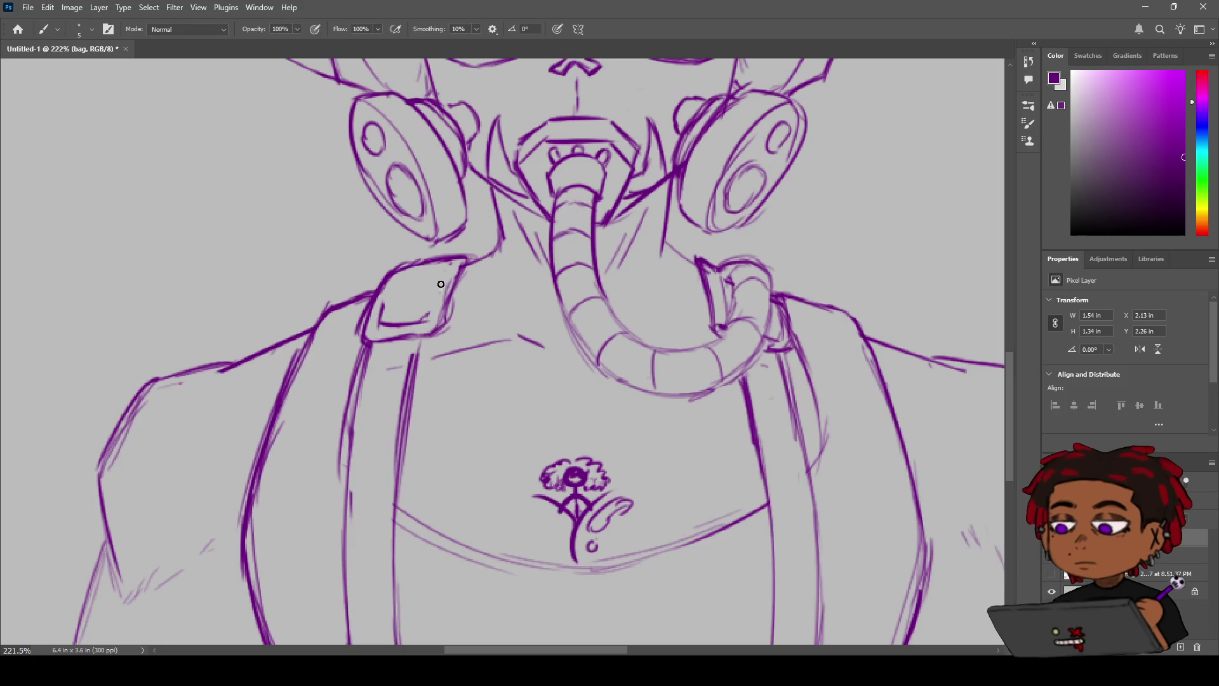
left_click_drag(407, 274, 447, 266)
key("ctrl+z")
left_click_drag(393, 280, 436, 272)
left_click_drag(437, 272, 426, 317)
left_click_drag(394, 284, 377, 333)
Step: Undo the marks and bar inside the buckle and erase its short inner strokes
key("z")
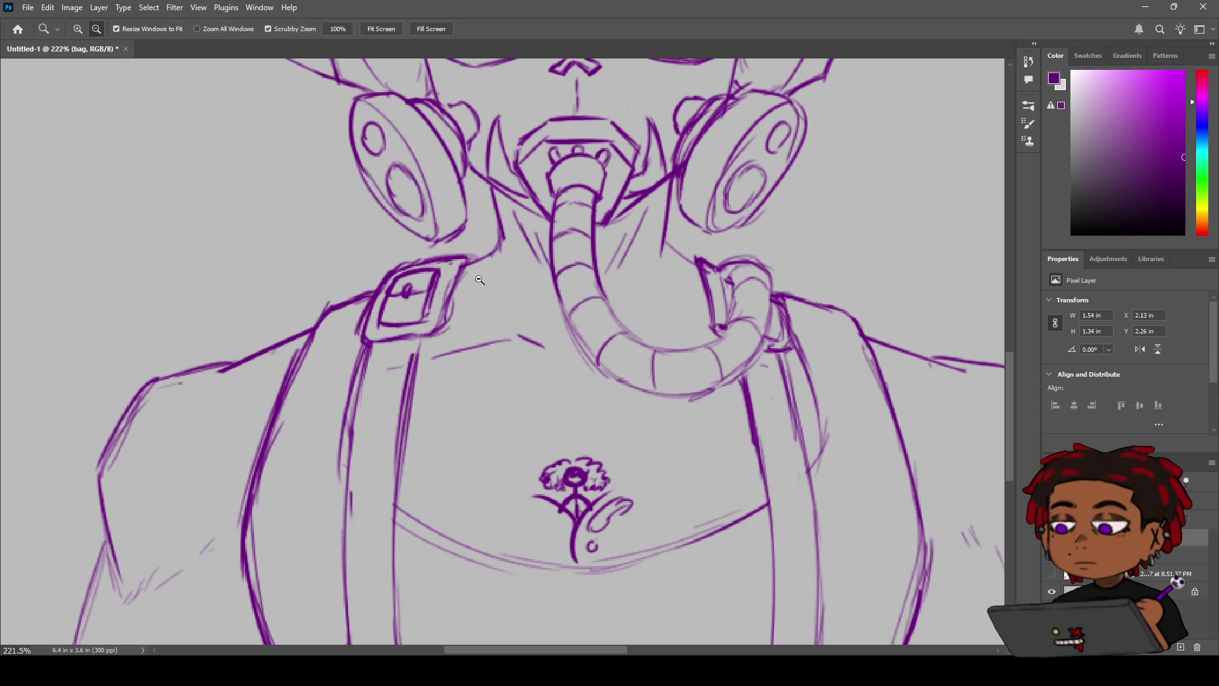
scroll(475, 277, "down", 6)
scroll(475, 277, "up", 10)
key("ctrl+z")
key("ctrl+z")
key("ctrl+z")
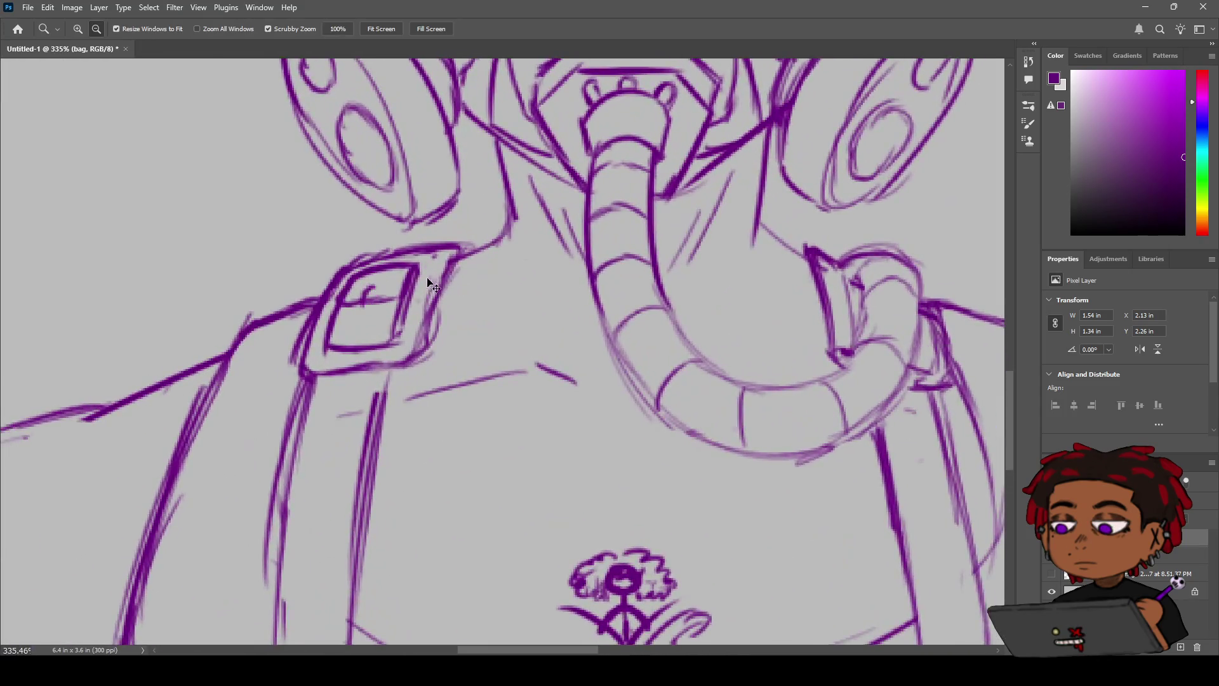
key("ctrl+z")
key("ctrl+z")
key("e")
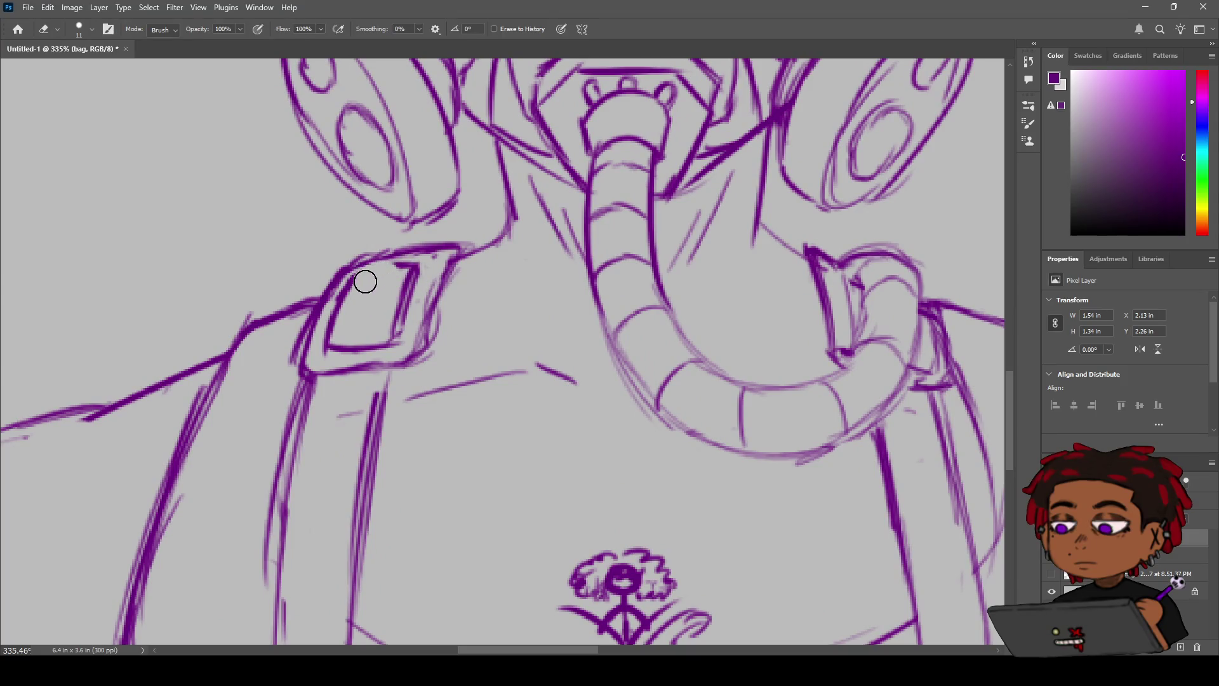
left_click_drag(404, 273, 408, 269)
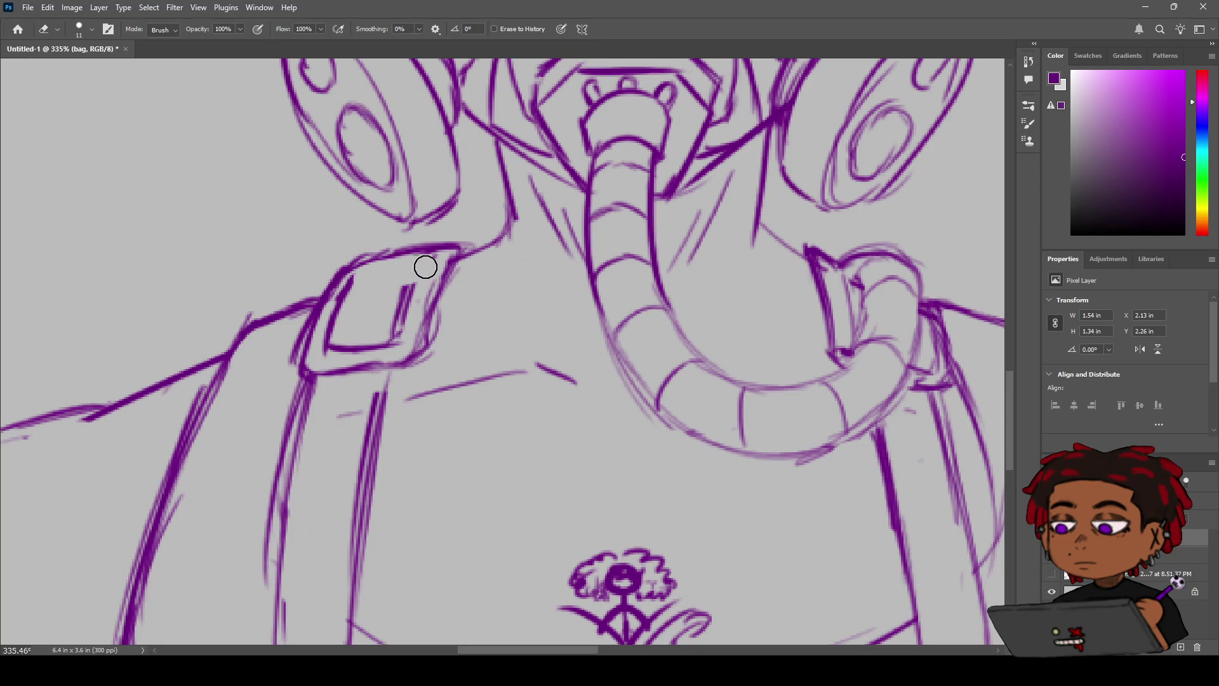
Step: Redraw and darken the buckle's right and left inner edges, then review the figure
key("b")
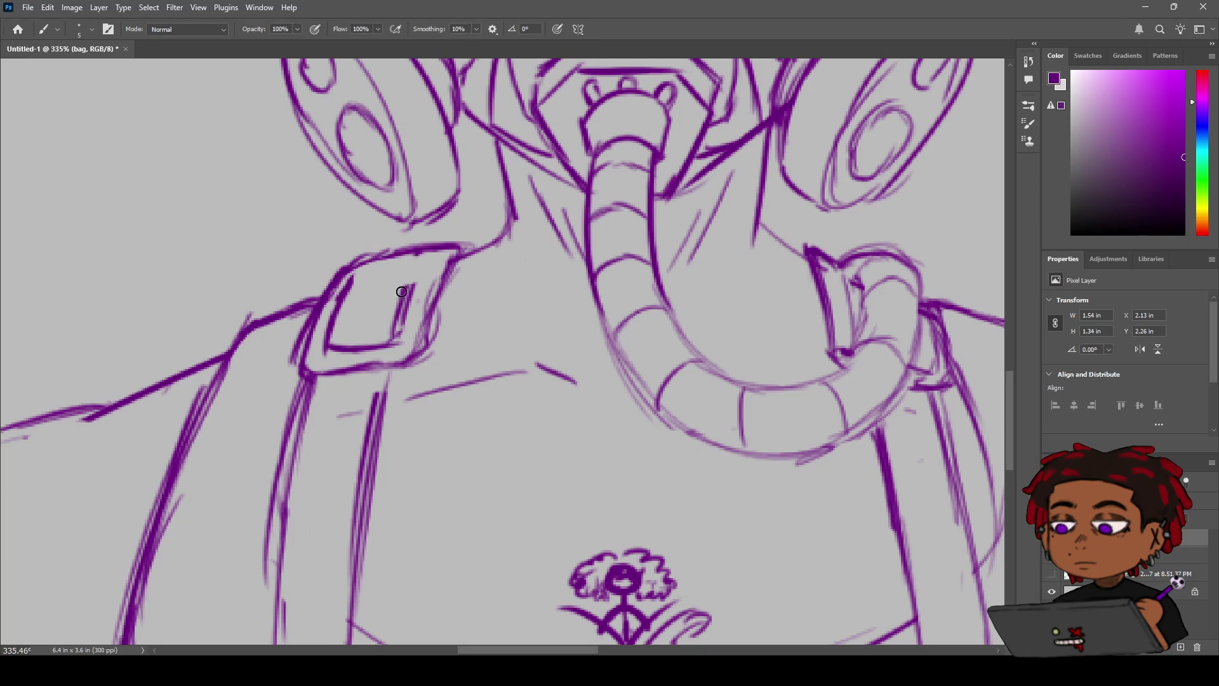
mouse_move(419, 249)
left_mouse_down()
mouse_move(398, 321)
mouse_move(405, 307)
left_mouse_up()
left_click_drag(423, 264, 407, 299)
left_click_drag(364, 258, 346, 308)
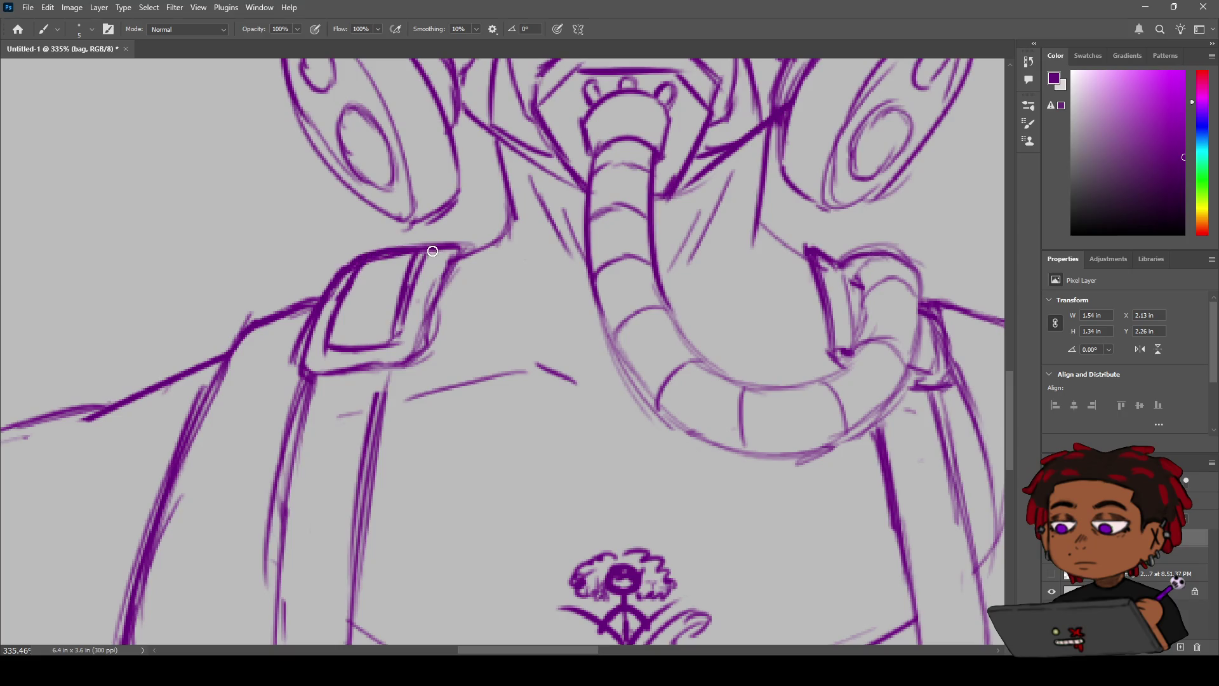
key("z")
scroll(431, 261, "down", 5)
mouse_move(431, 261)
left_mouse_down()
mouse_move(530, 246)
mouse_move(479, 220)
mouse_move(459, 254)
left_mouse_up()
Step: Redraw the slot line running down inside the buckle
key("e")
key("b")
left_click_drag(490, 208, 466, 283)
key("ctrl+z")
left_click_drag(489, 205, 463, 283)
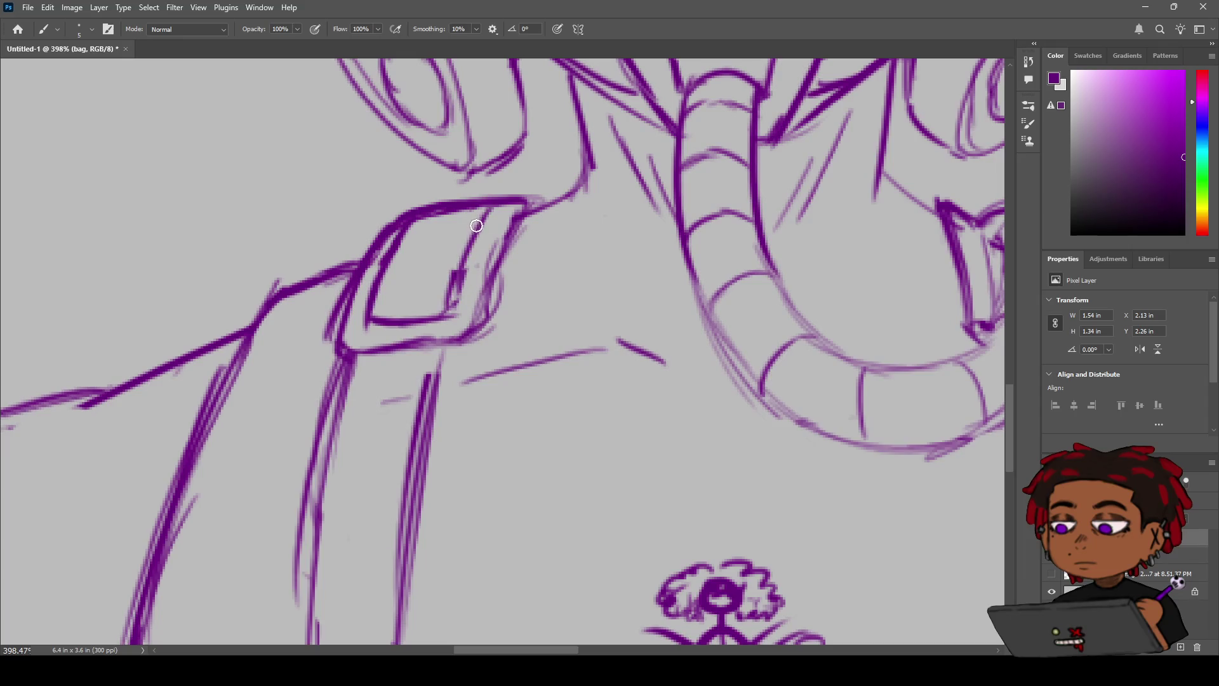
left_click_drag(486, 209, 454, 290)
key("ctrl+z")
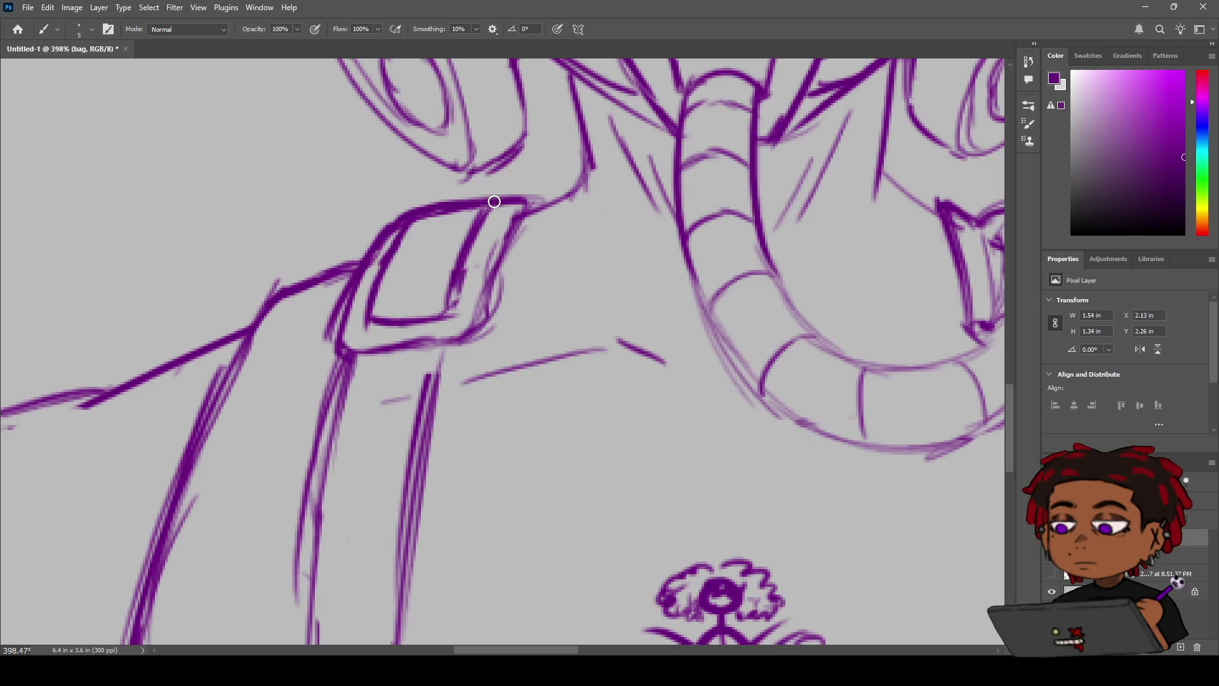
scroll(406, 287, "down", 4)
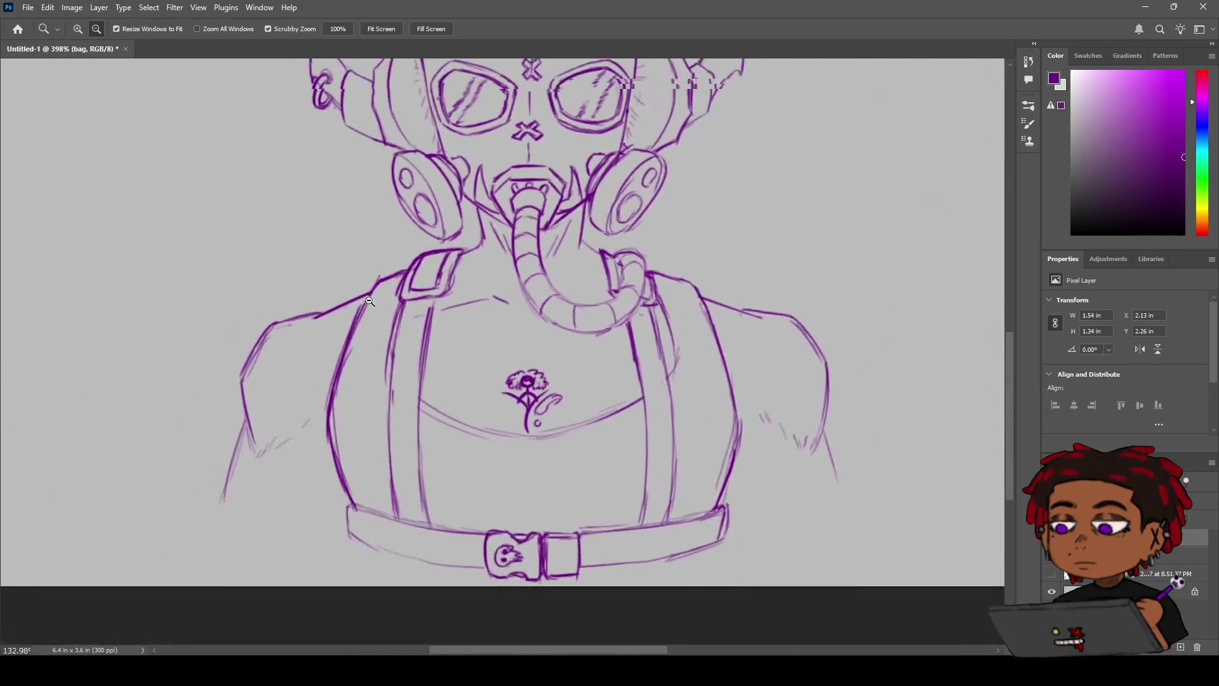
Step: Erase the stray part of the inner buckle stroke and return to the bag layer
scroll(445, 318, "up", 2)
key("e")
left_click_drag(470, 289, 451, 324)
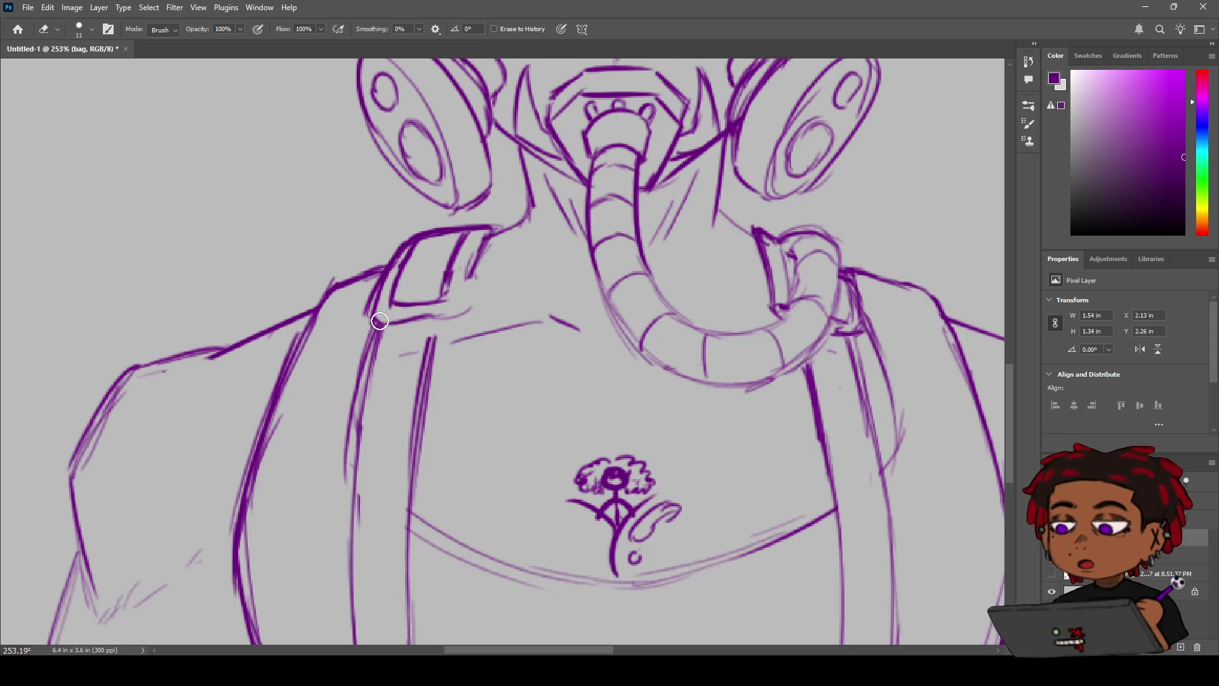
key("alt+bracketleft")
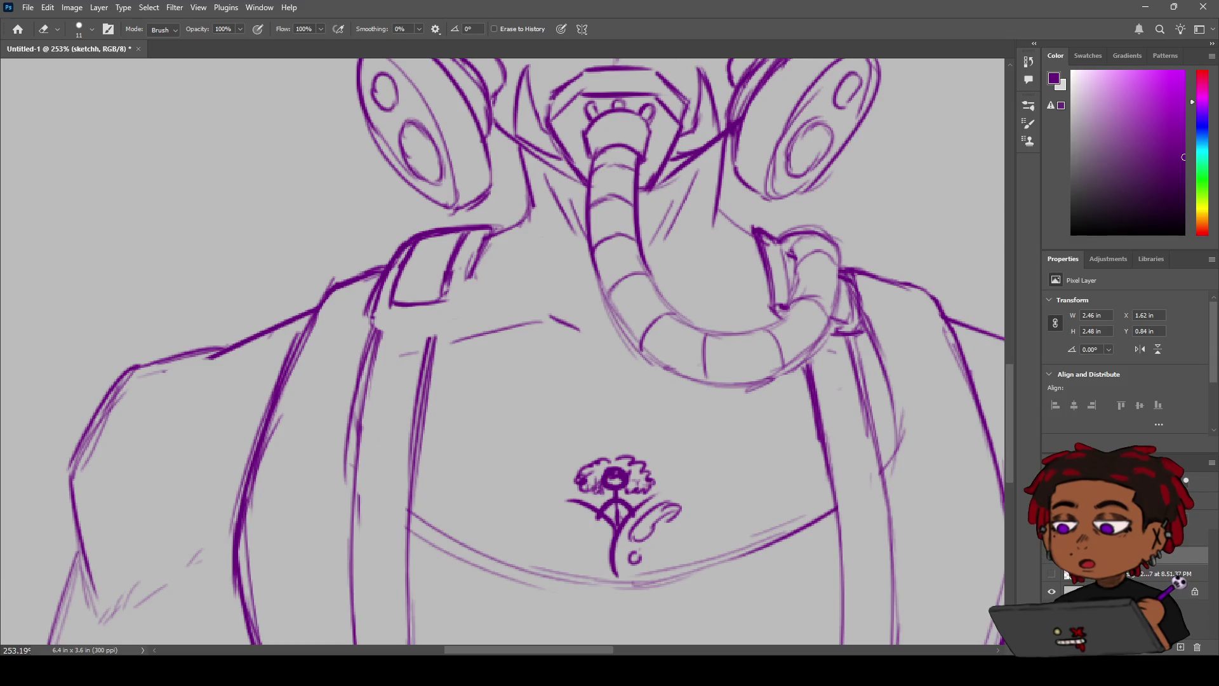
key("alt+bracketright")
Step: Draw the shoulder strap's right edge and bottom curve, then zoom out to the torso
key("b")
left_click_drag(477, 261, 464, 311)
mouse_move(372, 308)
left_mouse_down()
mouse_move(412, 331)
mouse_move(464, 316)
mouse_move(393, 323)
mouse_move(480, 309)
mouse_move(427, 332)
mouse_move(483, 316)
mouse_move(381, 332)
mouse_move(426, 314)
left_mouse_up()
key("ctrl+z")
key("ctrl+z")
key("ctrl+z")
key("z")
key("e")
key("z")
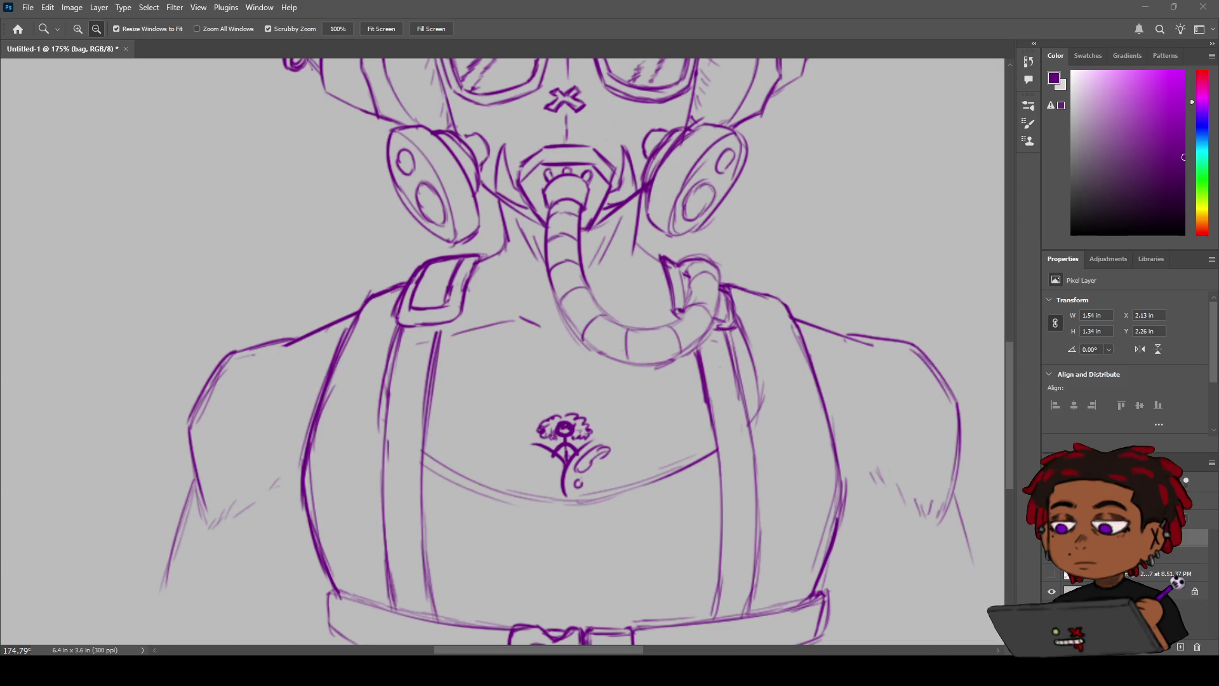
mouse_move(544, 324)
left_mouse_down()
mouse_move(438, 325)
mouse_move(520, 326)
mouse_move(490, 346)
mouse_move(506, 300)
mouse_move(516, 325)
left_mouse_up()
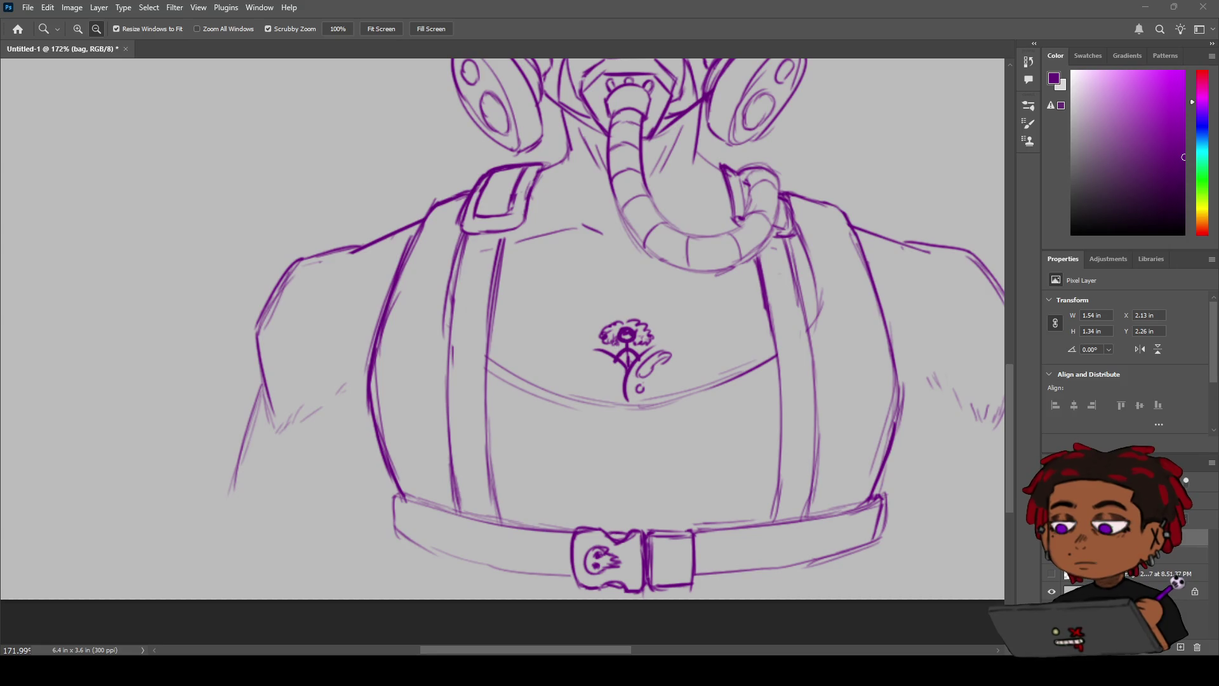
mouse_move(521, 303)
left_mouse_down()
mouse_move(448, 298)
mouse_move(508, 295)
mouse_move(473, 335)
left_mouse_up()
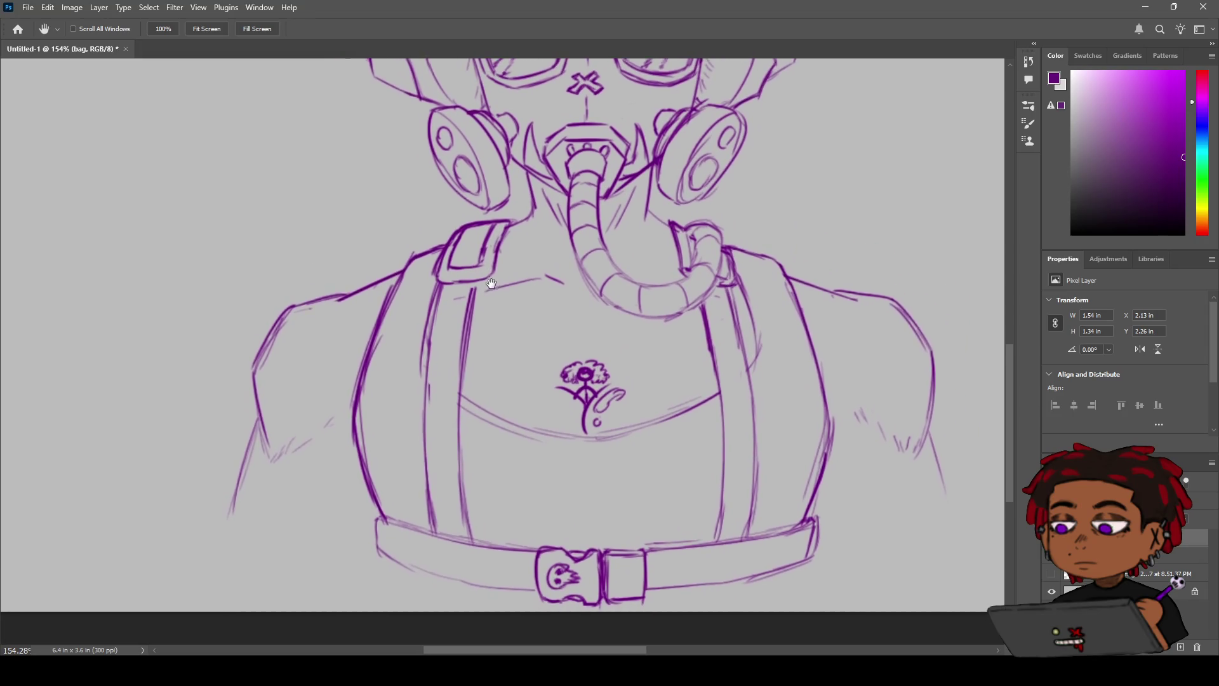
left_click_drag(491, 284, 497, 280)
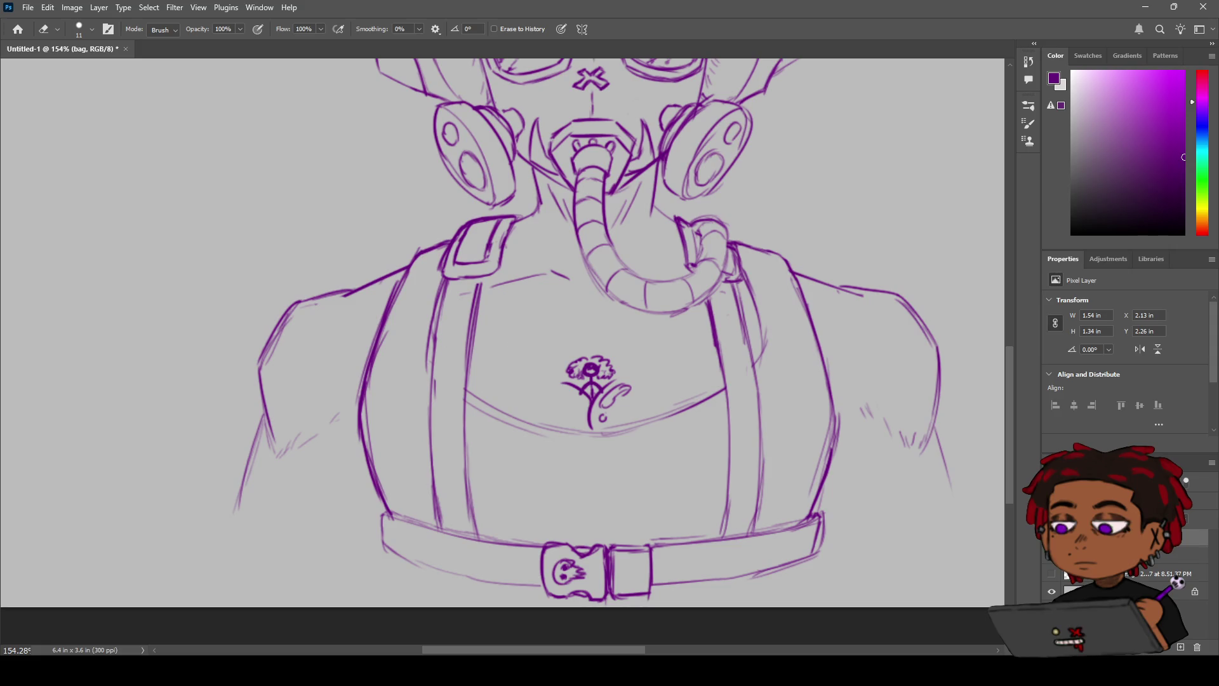
left_click_drag(530, 321, 487, 328)
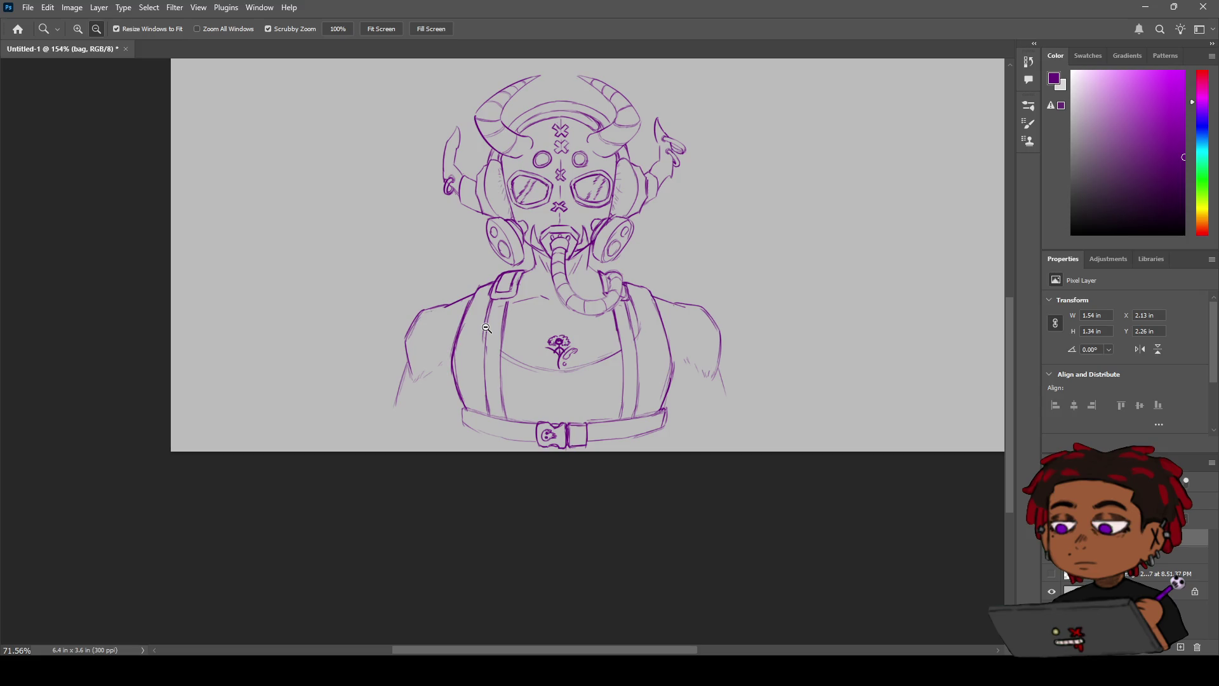
left_click_drag(486, 328, 549, 307)
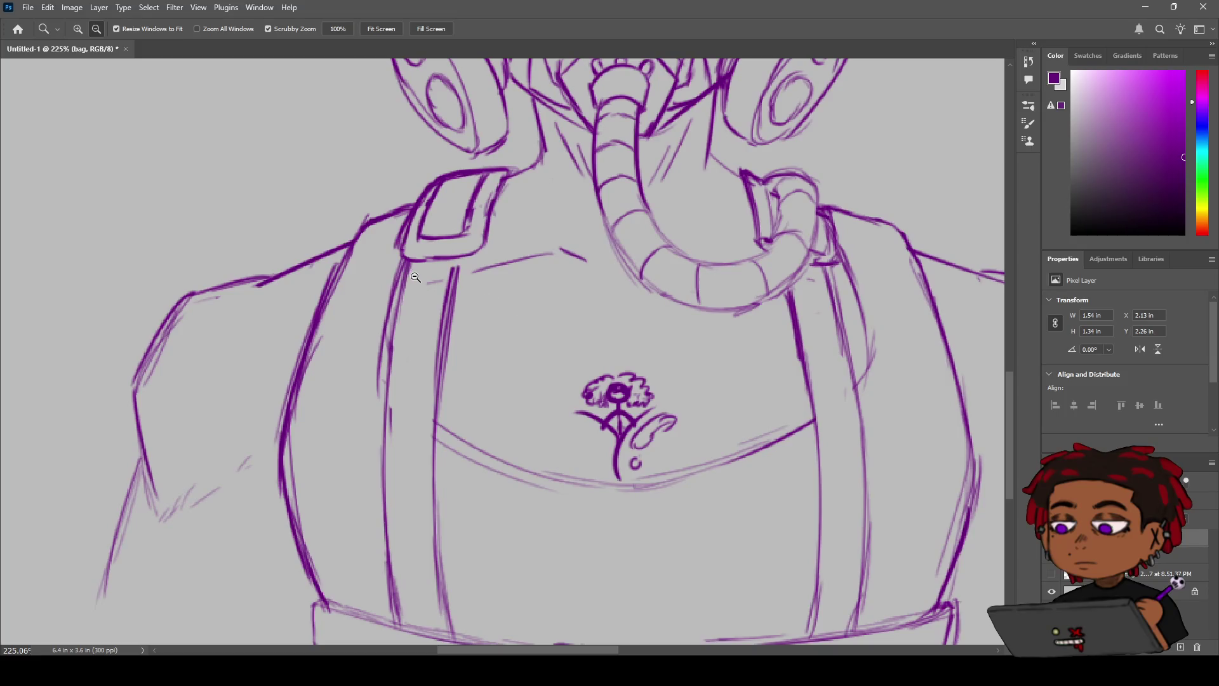
Step: Erase gaps in both chest straps on the bag and sketchh layers
key("e")
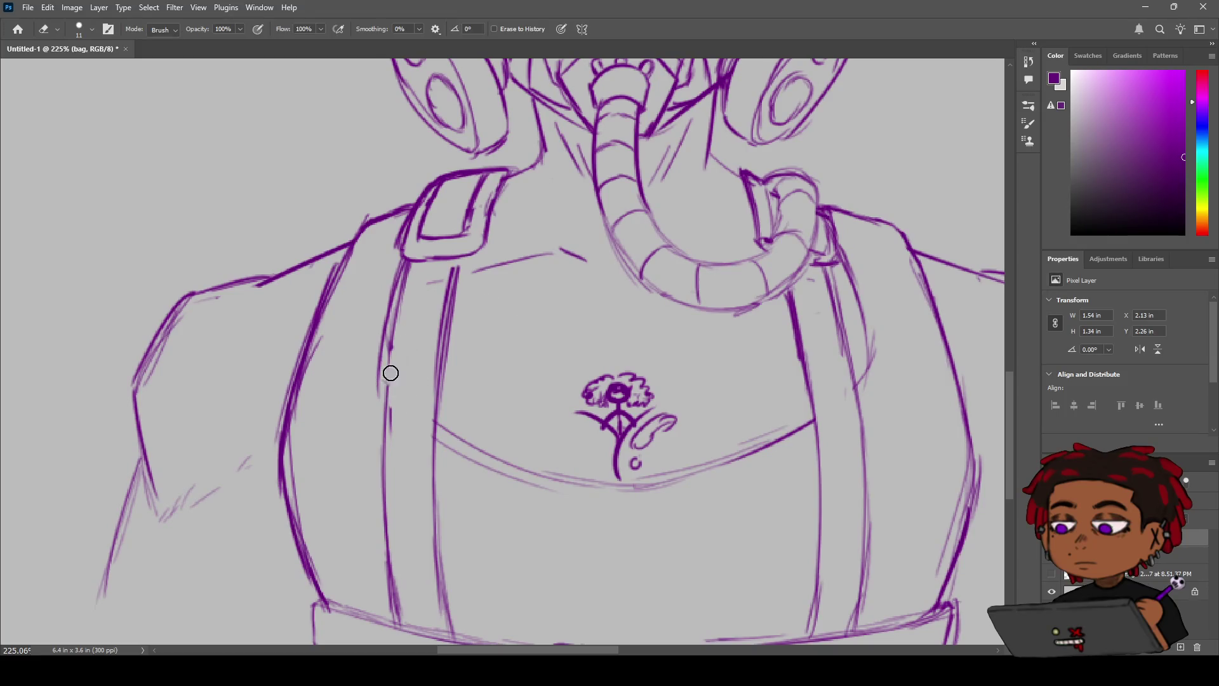
mouse_move(448, 365)
left_mouse_down()
mouse_move(429, 384)
mouse_move(375, 394)
mouse_move(421, 401)
left_mouse_up()
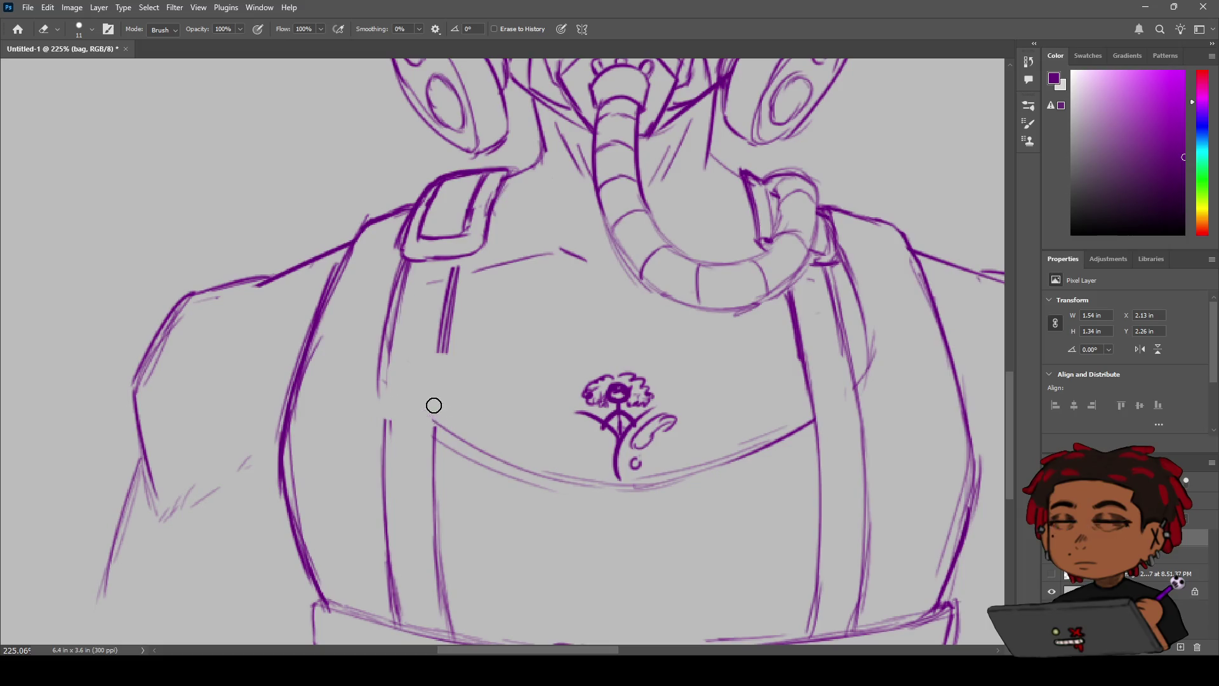
left_click_drag(445, 344, 441, 353)
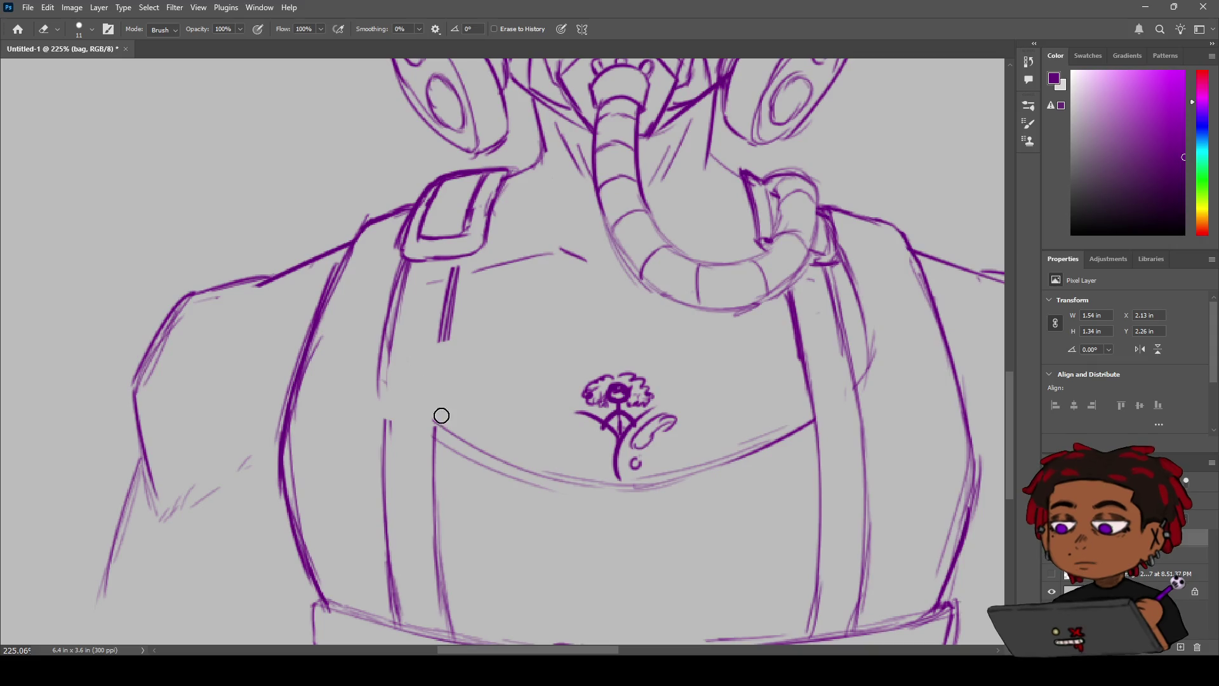
mouse_move(811, 369)
left_mouse_down()
mouse_move(858, 366)
mouse_move(811, 373)
left_mouse_up()
left_click(1130, 555)
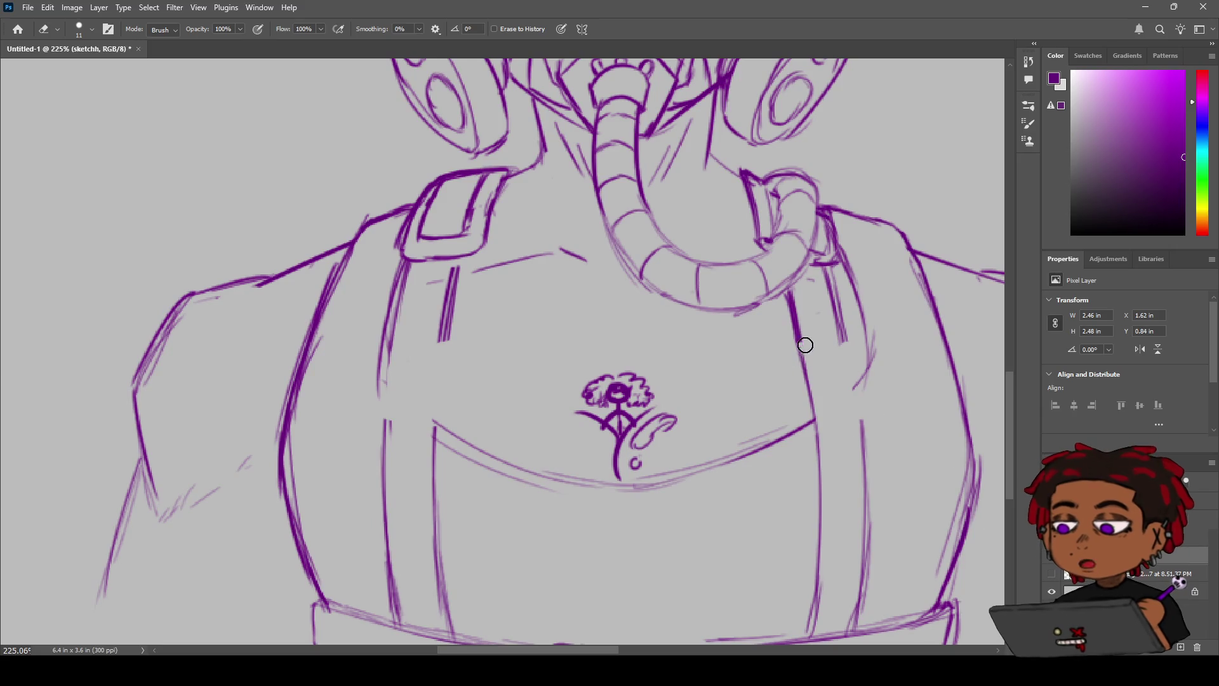
left_click_drag(793, 381, 817, 411)
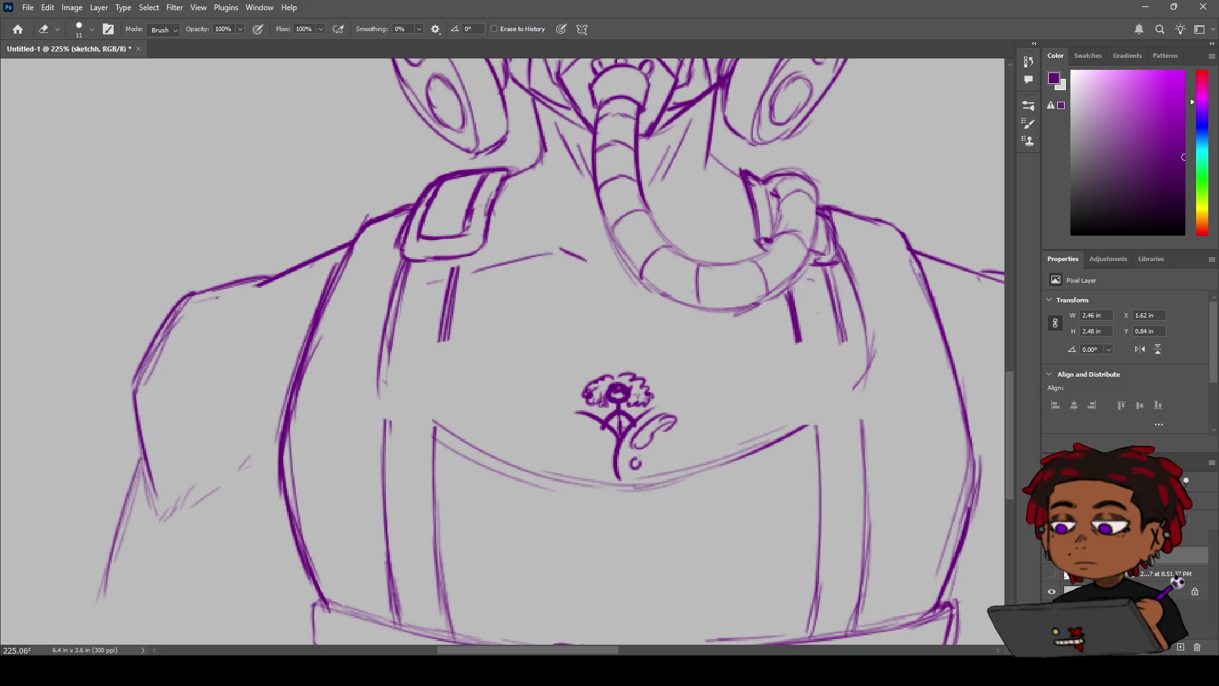
left_click(1181, 539)
Step: Draw the new buckle's top edge and left side across the left strap
key("b")
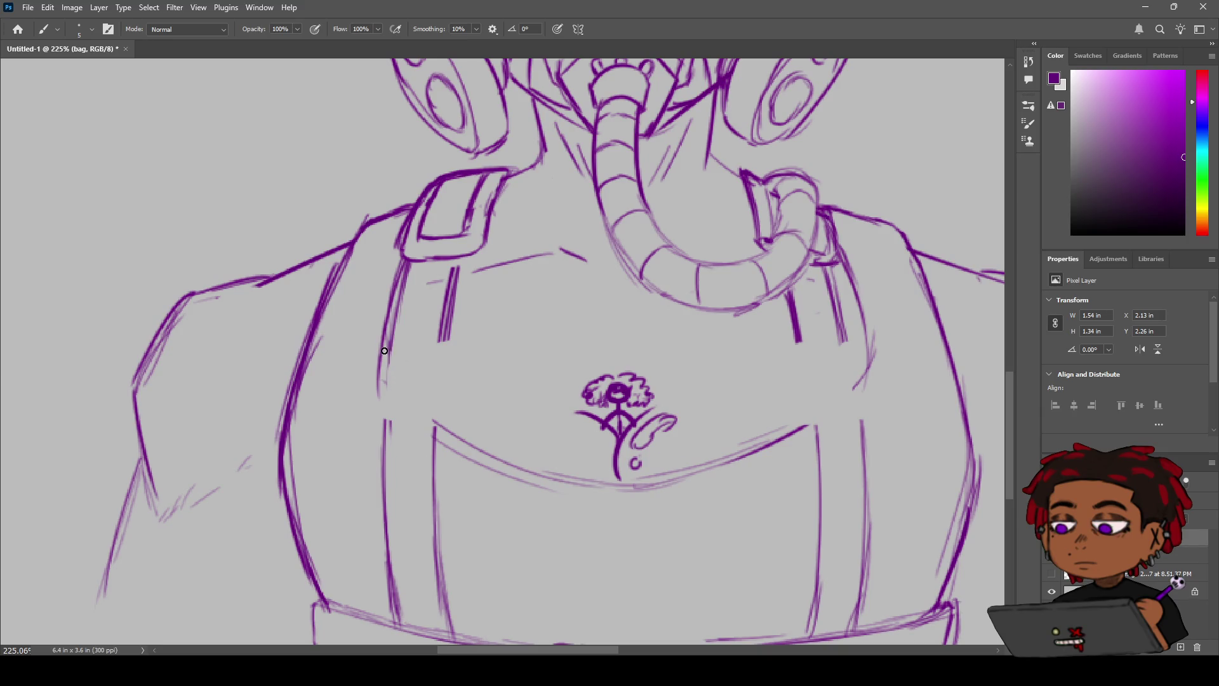
left_click_drag(388, 353, 446, 340)
left_click_drag(382, 354, 384, 380)
Step: Sketch the toothed buckle's right edge, lower-left line and bottom hook on the left strap
left_click_drag(443, 342, 438, 368)
key("ctrl+z")
key("ctrl+z")
key("ctrl+z")
left_click_drag(444, 341, 438, 374)
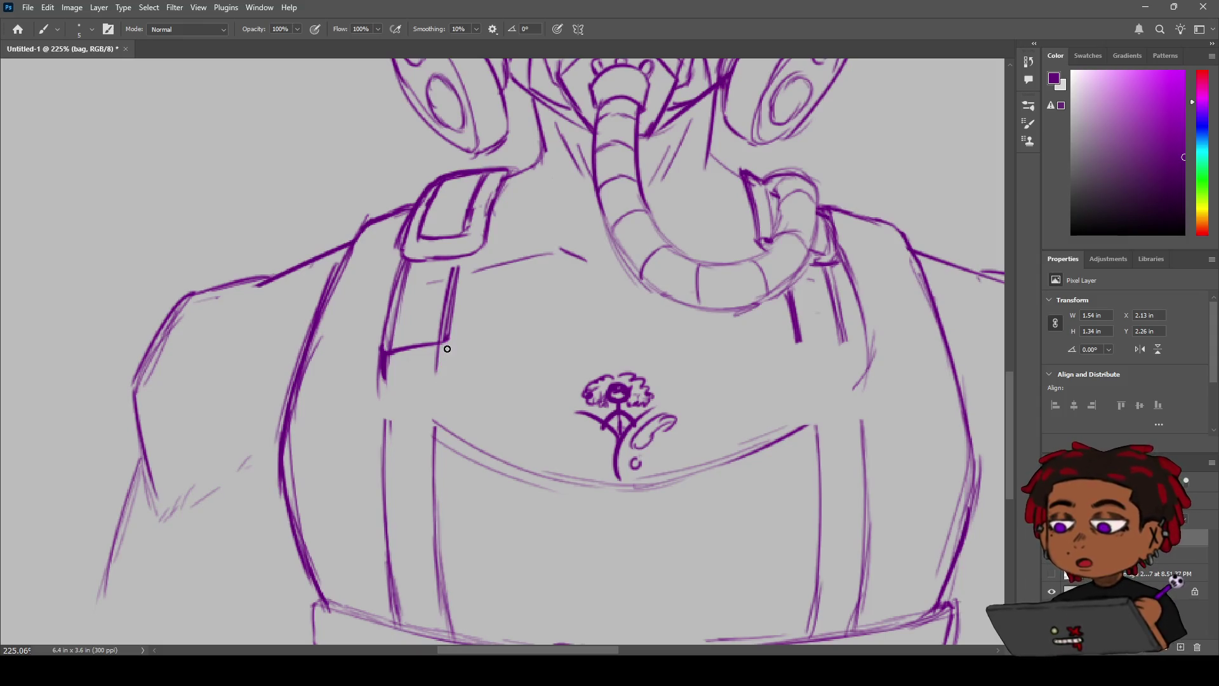
mouse_move(447, 359)
left_mouse_down()
mouse_move(450, 347)
mouse_move(445, 379)
left_mouse_up()
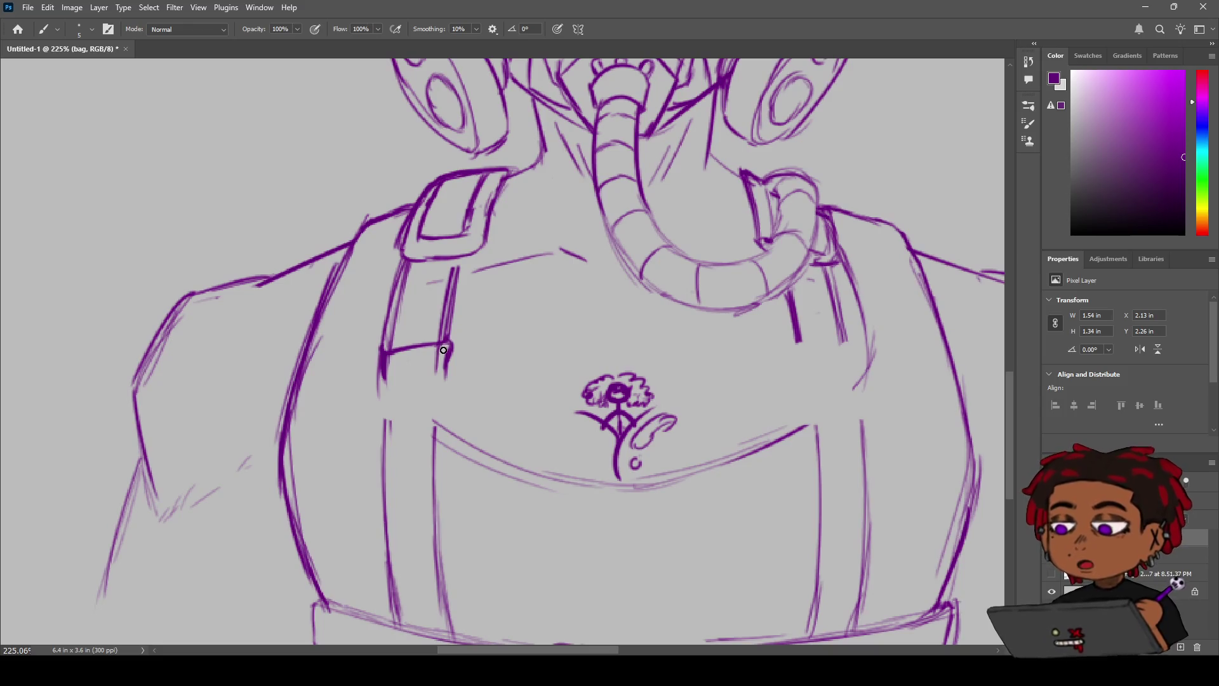
left_click_drag(452, 342, 436, 373)
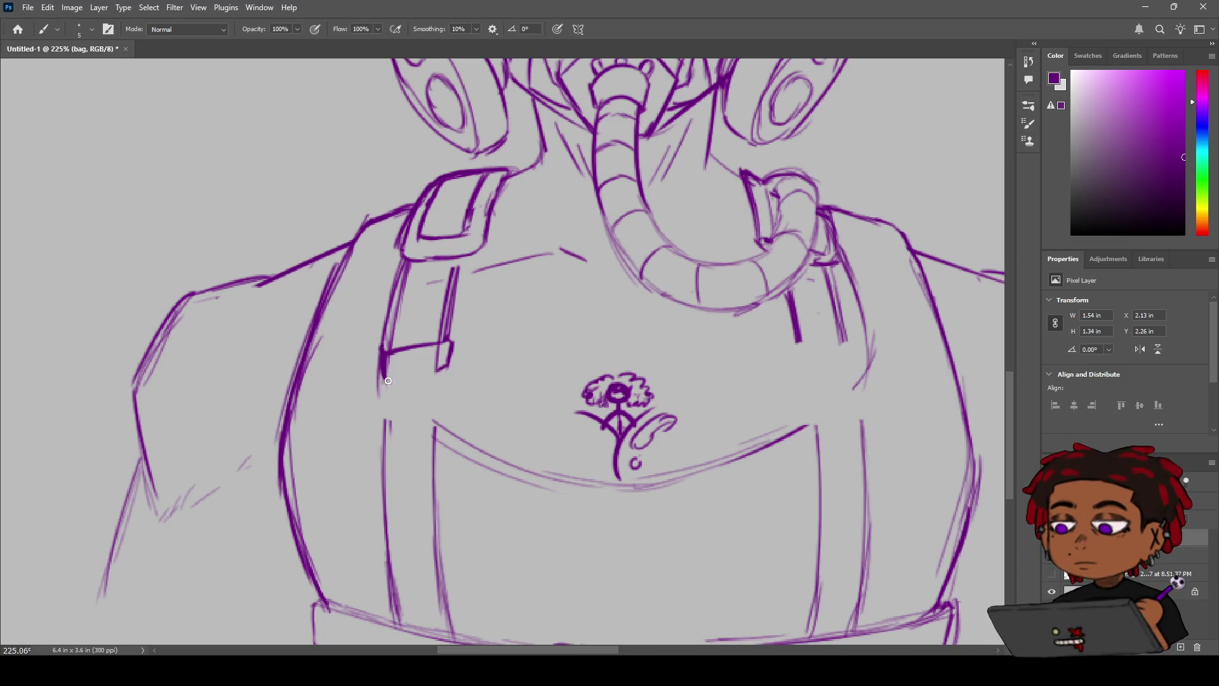
mouse_move(383, 377)
left_mouse_down()
mouse_move(390, 389)
mouse_move(399, 376)
mouse_move(411, 402)
mouse_move(414, 392)
left_mouse_up()
mouse_move(423, 381)
left_mouse_down()
mouse_move(440, 372)
mouse_move(394, 399)
left_mouse_up()
left_click_drag(449, 365, 439, 381)
Step: Draw and darken the strap edges around and below the toothed buckle
mouse_move(387, 387)
left_mouse_down()
mouse_move(380, 416)
mouse_move(394, 422)
mouse_move(381, 418)
mouse_move(429, 424)
left_mouse_up()
key("ctrl+z")
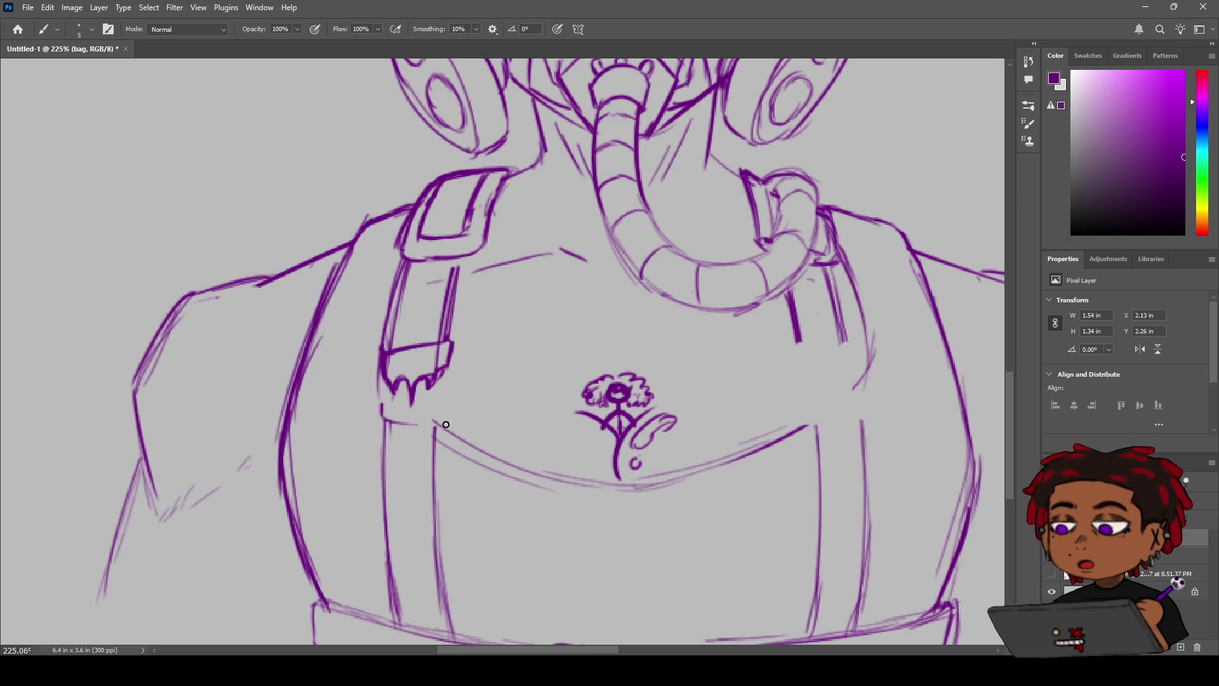
mouse_move(435, 398)
left_mouse_down()
mouse_move(436, 411)
mouse_move(400, 423)
mouse_move(384, 412)
left_mouse_up()
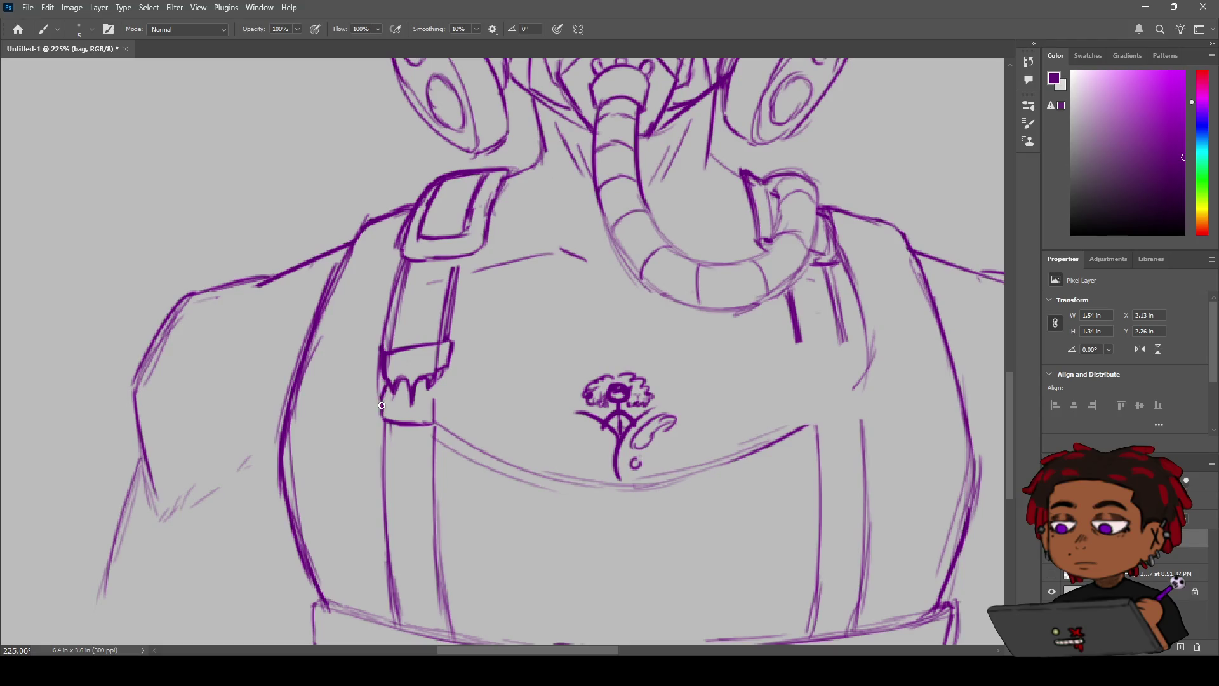
left_click_drag(385, 383, 383, 406)
mouse_move(435, 421)
left_mouse_down()
mouse_move(438, 397)
mouse_move(437, 425)
left_mouse_up()
left_click_drag(435, 470, 451, 627)
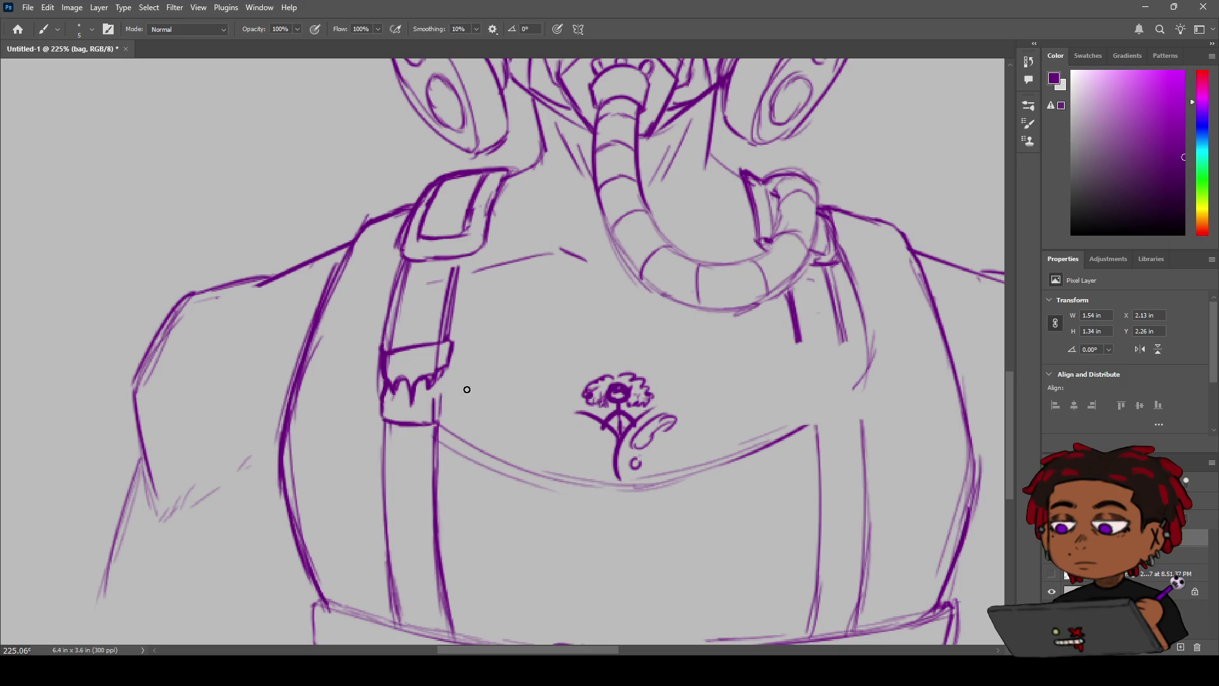
left_click_drag(451, 343, 440, 419)
left_click_drag(436, 377, 451, 340)
mouse_move(441, 412)
left_mouse_down()
mouse_move(444, 390)
mouse_move(443, 423)
mouse_move(430, 324)
mouse_move(430, 370)
mouse_move(447, 343)
mouse_move(381, 356)
left_mouse_up()
Step: Review the whole figure, then erase the toothed buckle from the strap
key("z")
key("e")
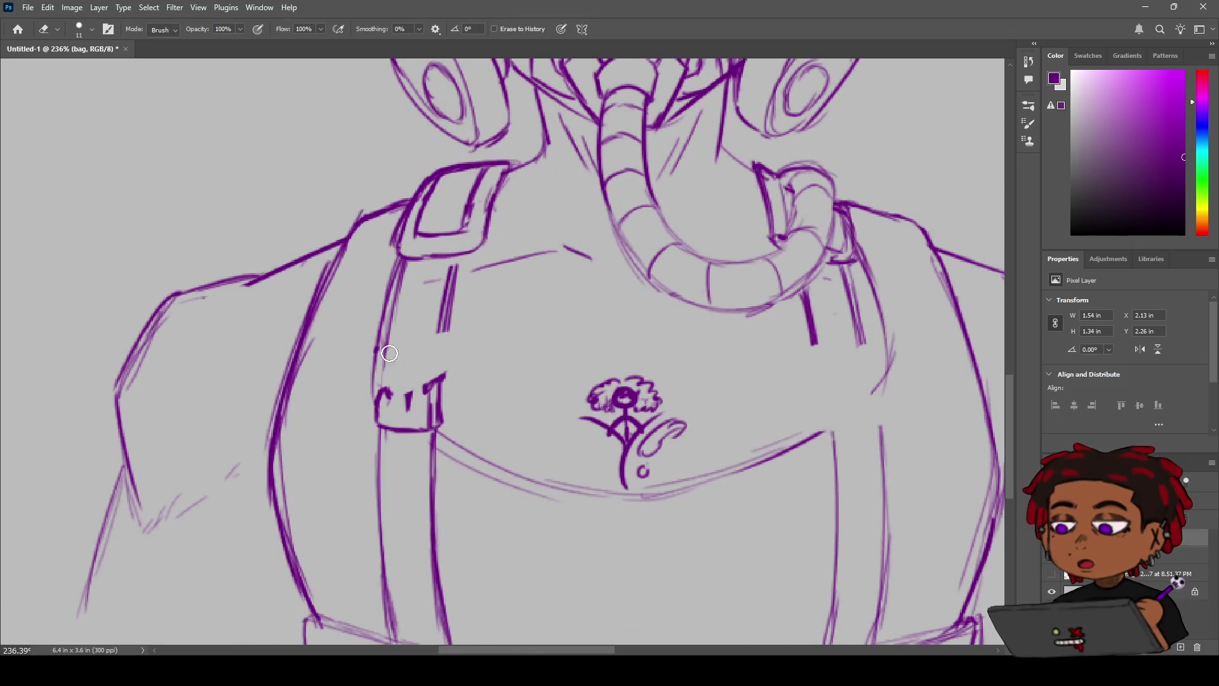
mouse_move(394, 406)
left_mouse_down()
mouse_move(434, 412)
mouse_move(411, 404)
left_mouse_up()
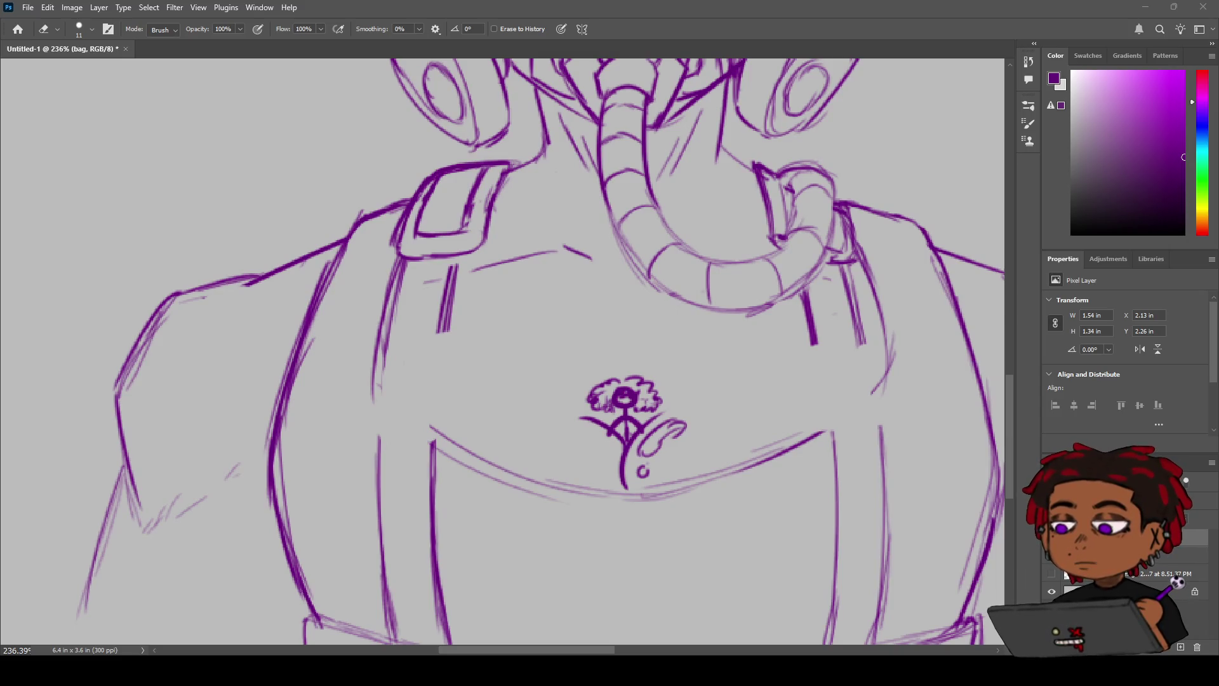
Step: Zoom out to the chest and redraw the left strap end's top corner and side line
key("z")
mouse_move(572, 313)
left_mouse_down()
mouse_move(381, 413)
mouse_move(445, 444)
mouse_move(259, 510)
left_mouse_up()
key("b")
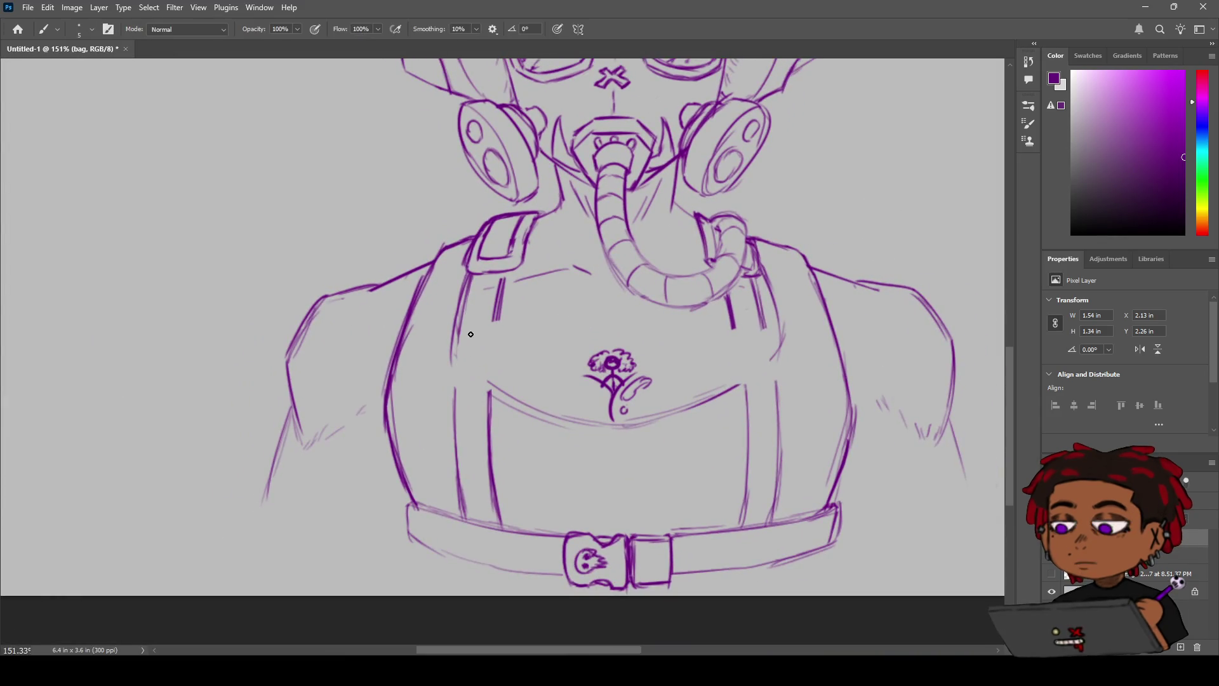
mouse_move(461, 326)
left_mouse_down()
mouse_move(503, 321)
mouse_move(445, 330)
mouse_move(499, 320)
left_mouse_up()
key("ctrl+z")
Step: Draw zigzag fringe strokes across the end of the left strap
key("ctrl+z")
key("ctrl+z")
key("ctrl+z")
left_click_drag(453, 327, 449, 345)
left_click_drag(455, 345, 452, 364)
key("ctrl+z")
left_click_drag(460, 346, 475, 355)
key("ctrl+z")
left_click_drag(471, 368, 477, 353)
mouse_move(491, 344)
left_mouse_down()
mouse_move(460, 374)
mouse_move(453, 356)
left_mouse_up()
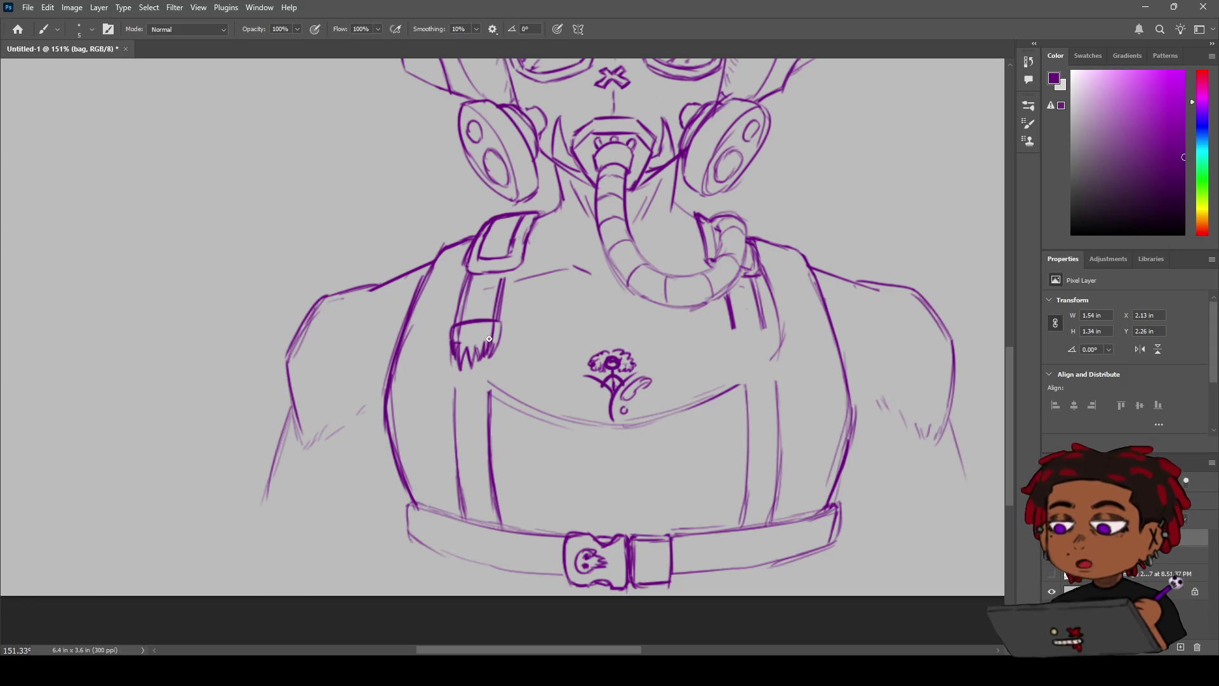
Step: Pan to the strap end and draw a bottom edge under the fringe
key("h")
left_click_drag(528, 284, 482, 338)
key("b")
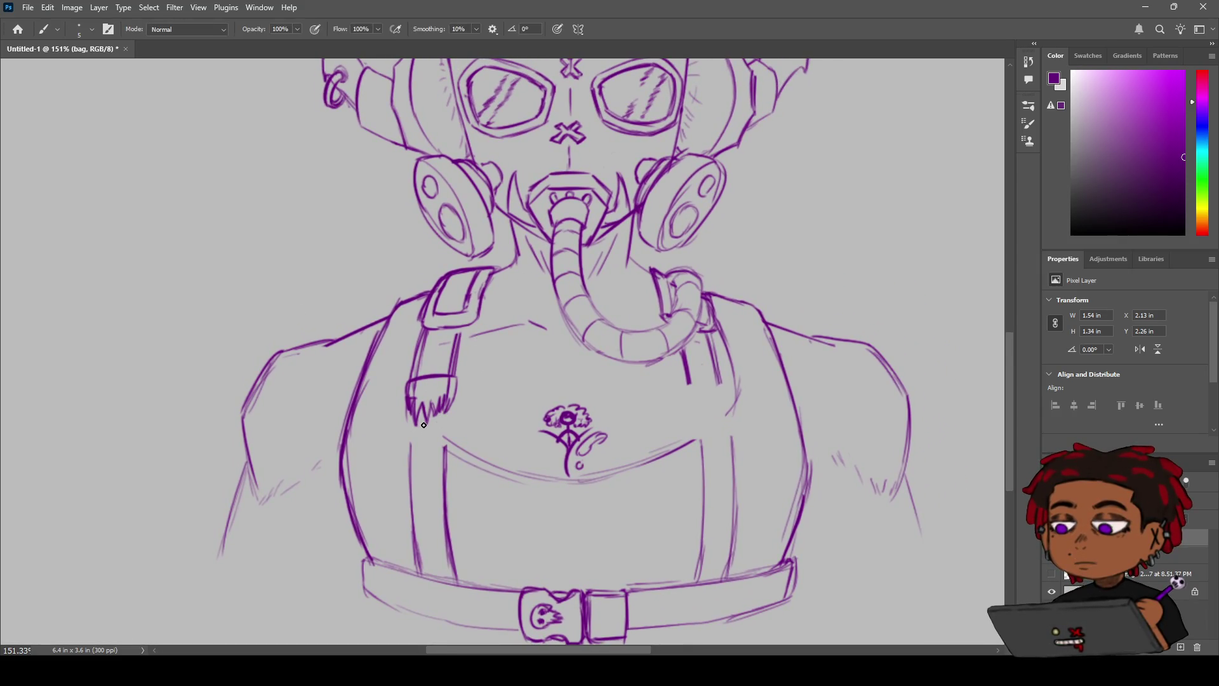
mouse_move(411, 409)
left_mouse_down()
mouse_move(410, 425)
mouse_move(424, 435)
mouse_move(433, 414)
mouse_move(447, 434)
left_mouse_up()
left_click_drag(407, 435, 448, 439)
Step: Erase the scribbled fringe and undo the last stroke on the left strap
key("z")
mouse_move(451, 395)
left_mouse_down()
mouse_move(489, 386)
mouse_move(445, 384)
mouse_move(479, 384)
mouse_move(444, 388)
mouse_move(463, 390)
mouse_move(456, 418)
mouse_move(462, 400)
left_mouse_up()
key("e")
key("z")
key("e")
key("b")
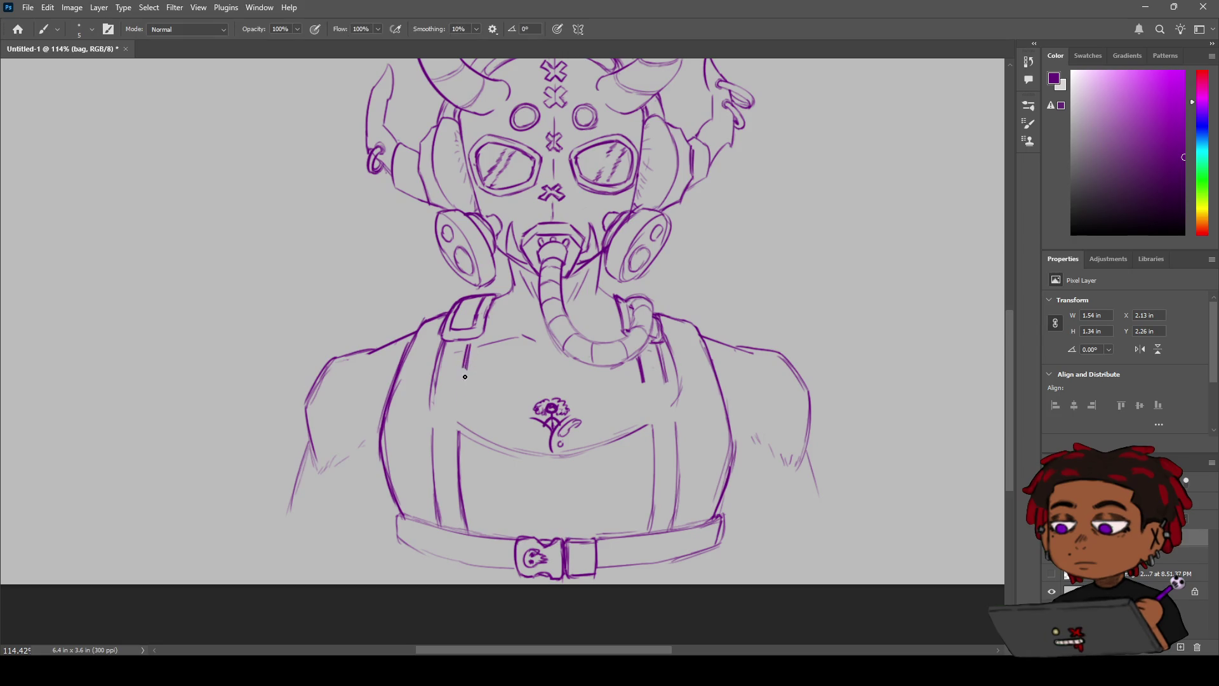
key("ctrl+z")
scroll(469, 385, "up", 4)
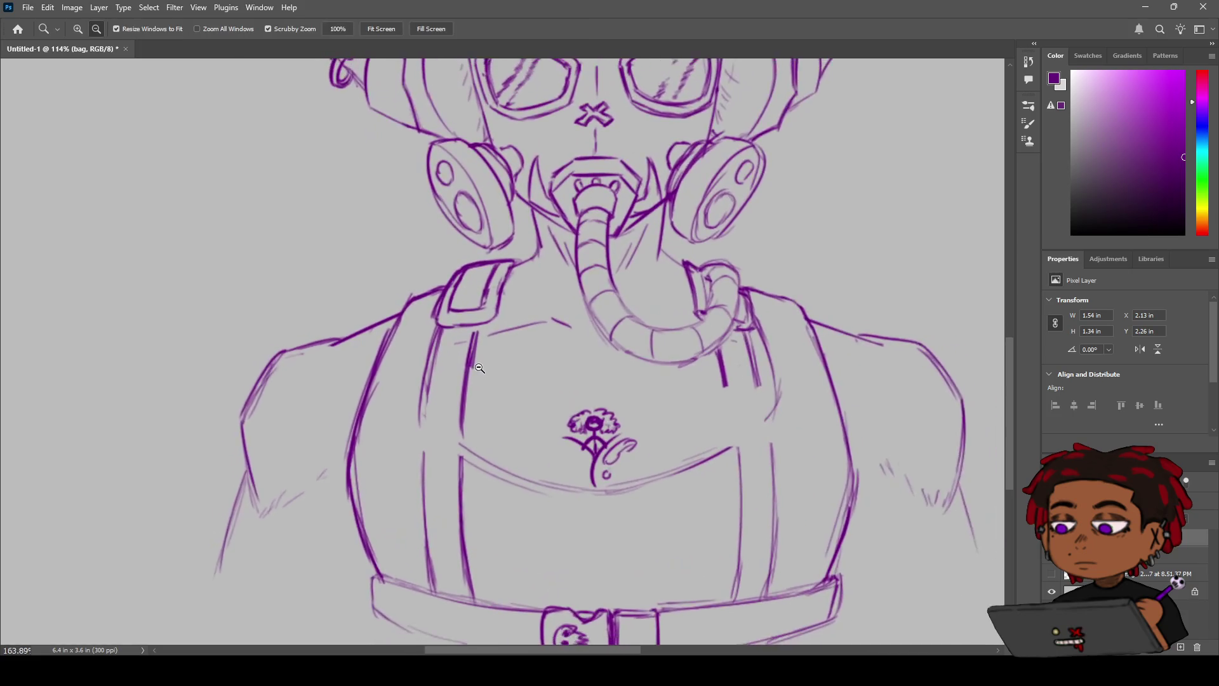
key("e")
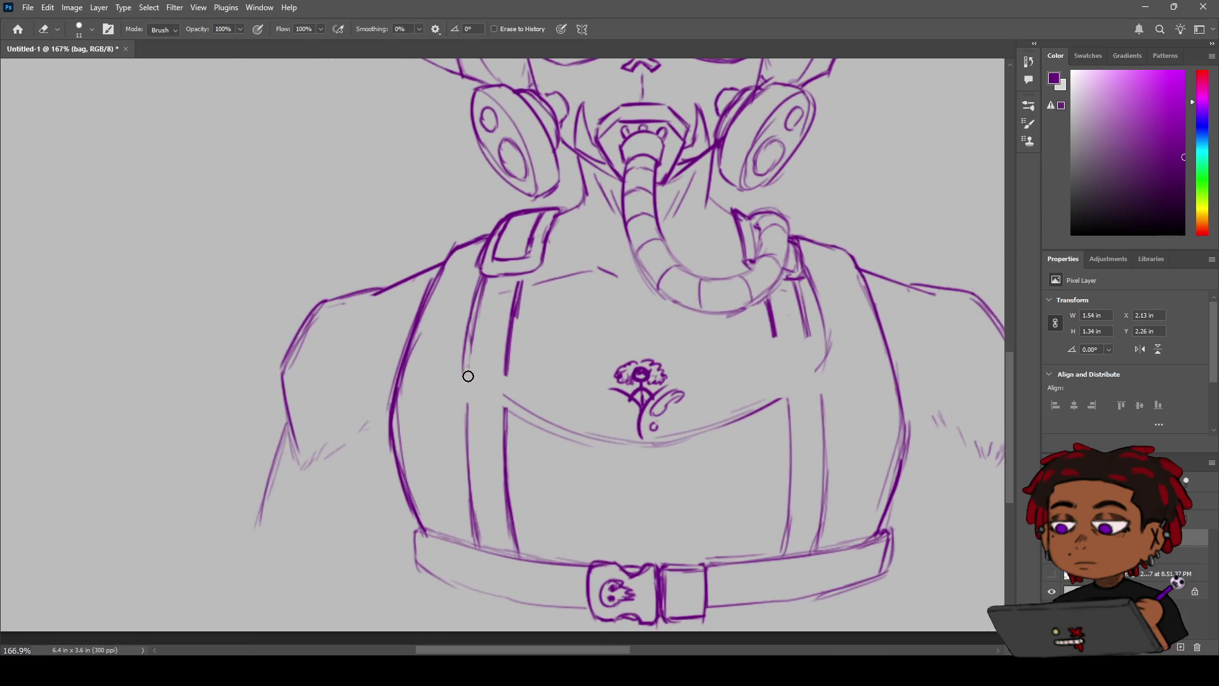
key("b")
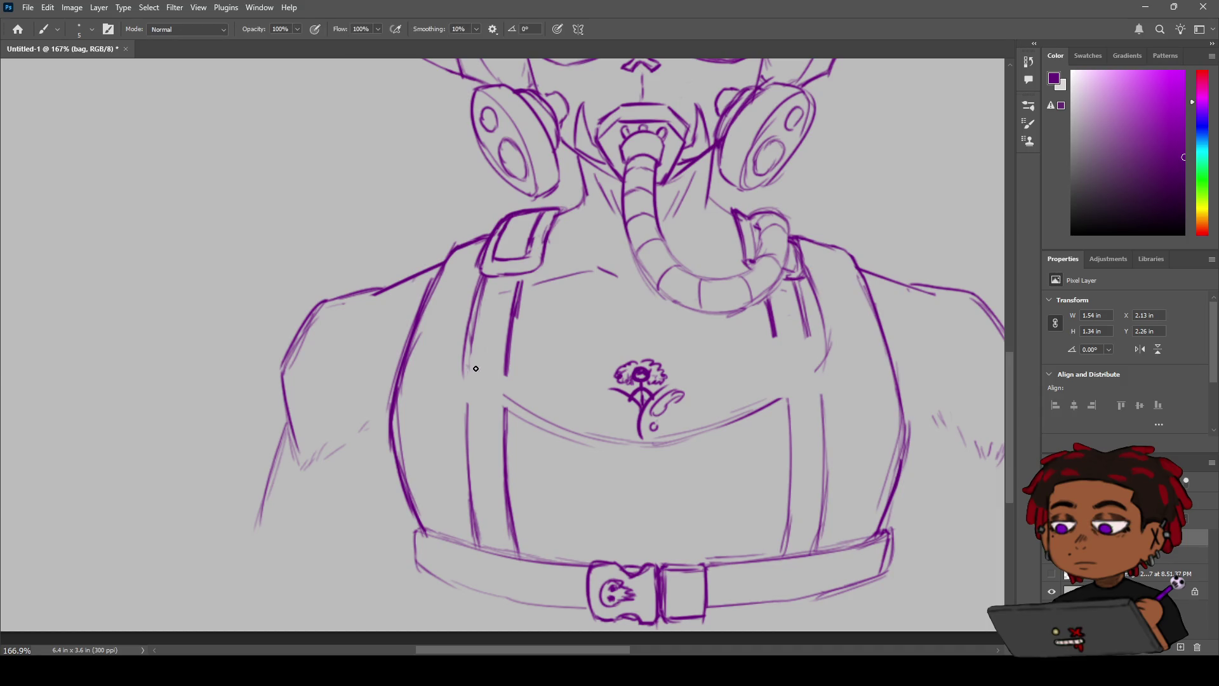
key("e")
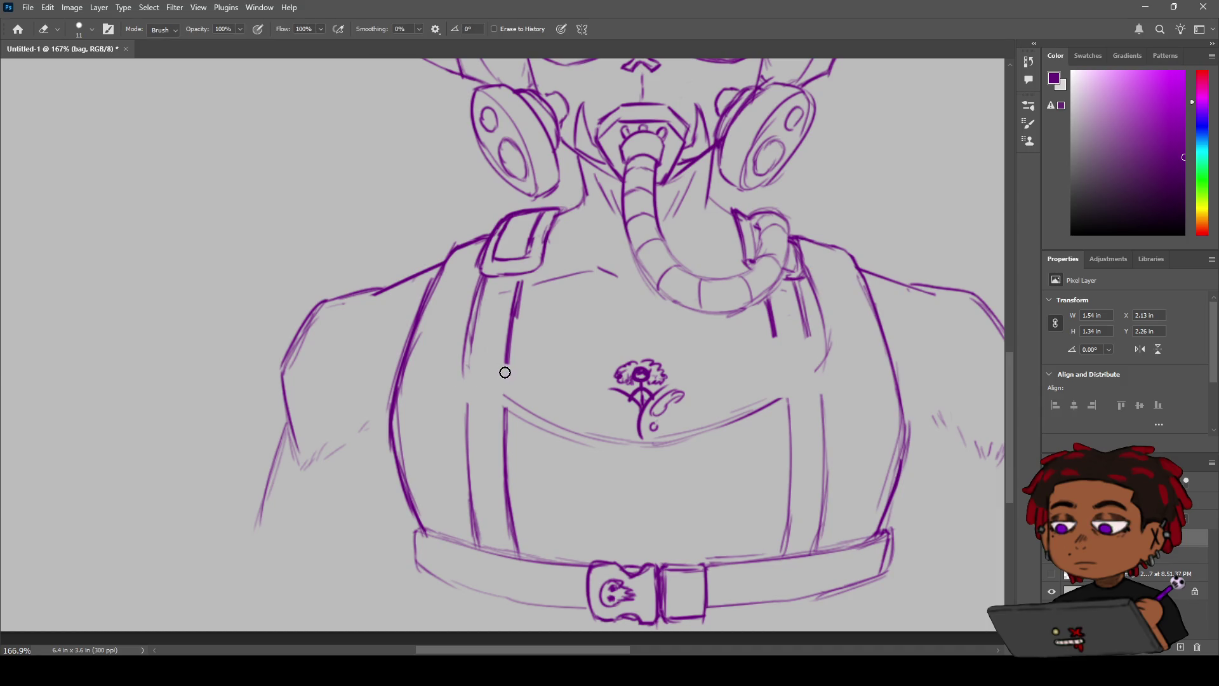
left_click_drag(507, 365, 507, 377)
key("b")
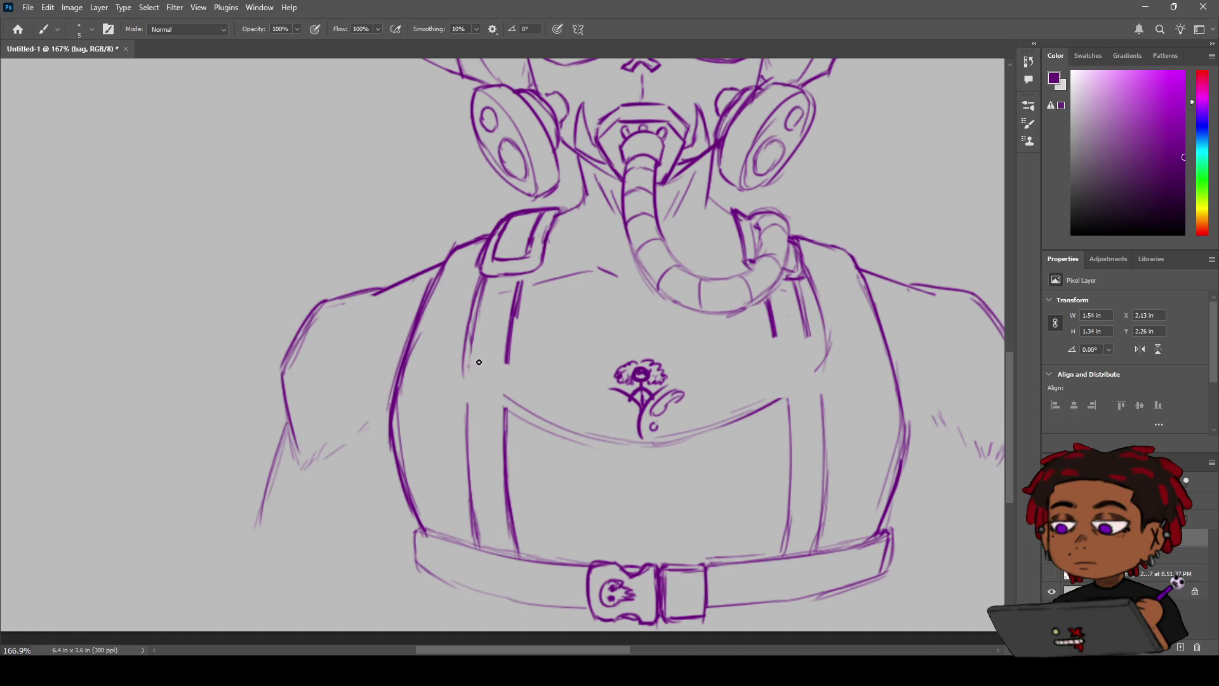
mouse_move(460, 365)
left_mouse_down()
mouse_move(511, 358)
mouse_move(468, 352)
left_mouse_up()
left_click_drag(463, 359, 463, 385)
left_click_drag(503, 385, 508, 363)
key("ctrl+z")
mouse_move(507, 364)
left_mouse_down()
mouse_move(502, 387)
mouse_move(472, 381)
left_mouse_up()
left_click_drag(499, 382, 505, 407)
left_click_drag(469, 383, 466, 404)
key("e")
key("ctrl+z")
key("e")
mouse_move(492, 383)
left_mouse_down()
mouse_move(508, 384)
mouse_move(463, 366)
mouse_move(455, 384)
mouse_move(485, 373)
mouse_move(476, 389)
mouse_move(485, 384)
left_mouse_up()
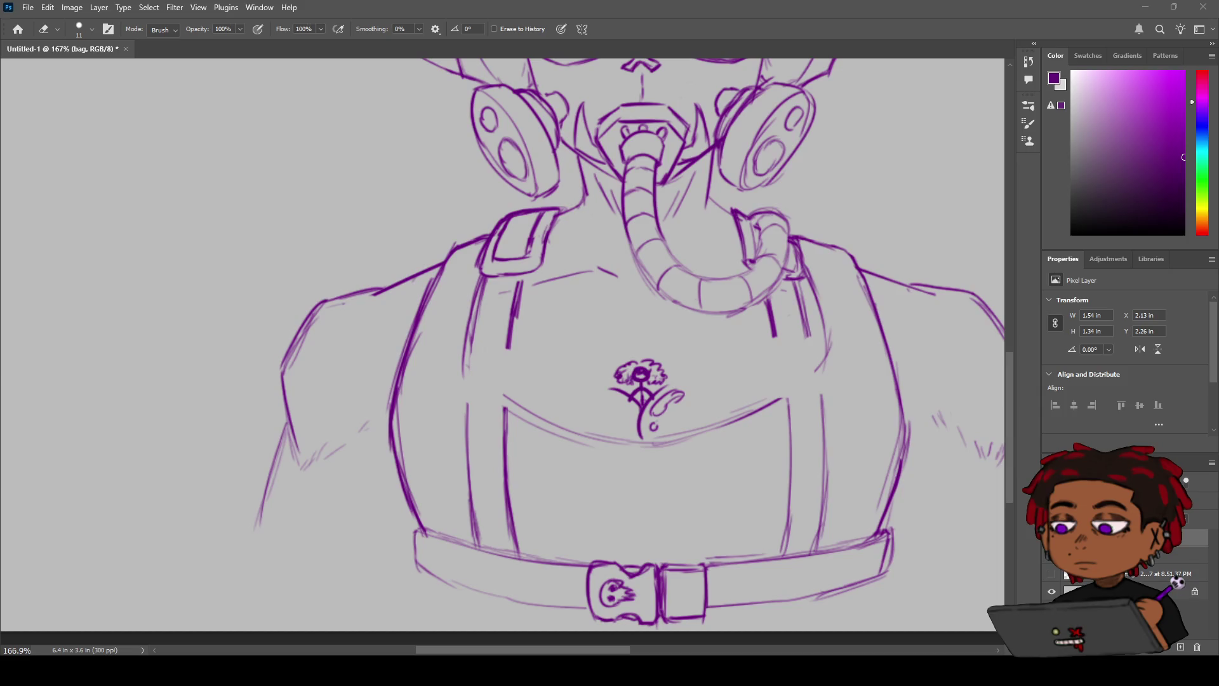
Step: Draw a closed circle on the left strap at chest height and trace over its outline
key("b")
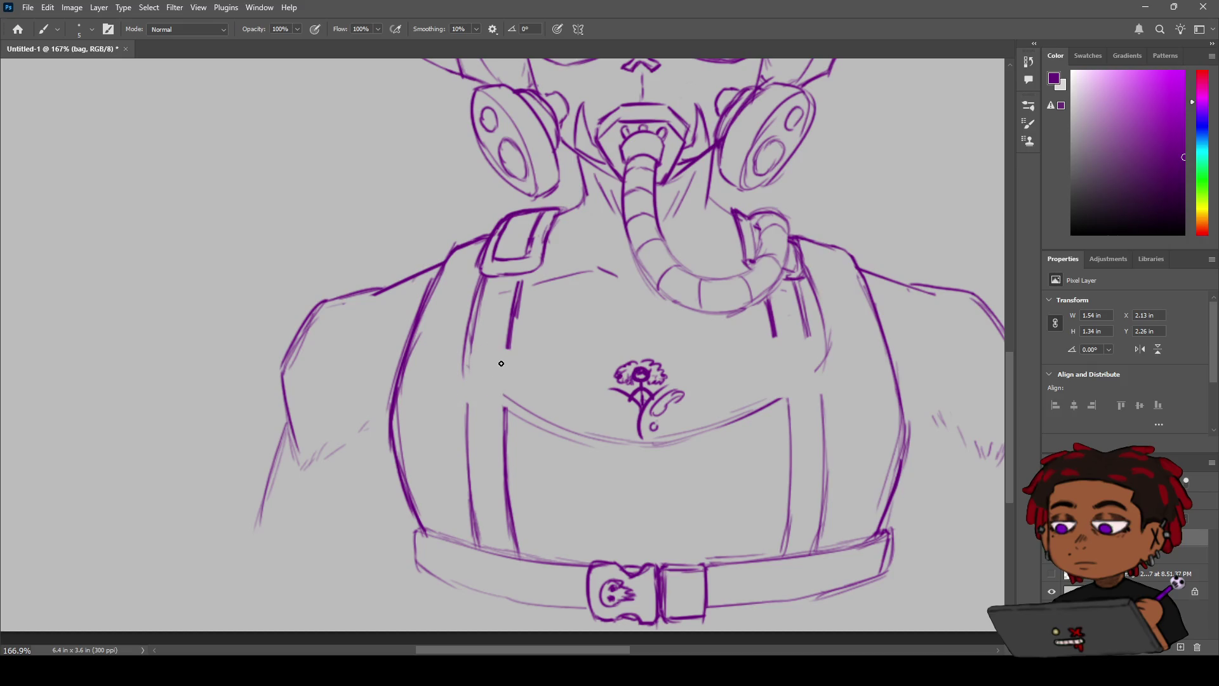
left_click_drag(508, 356, 483, 347)
key("ctrl+z")
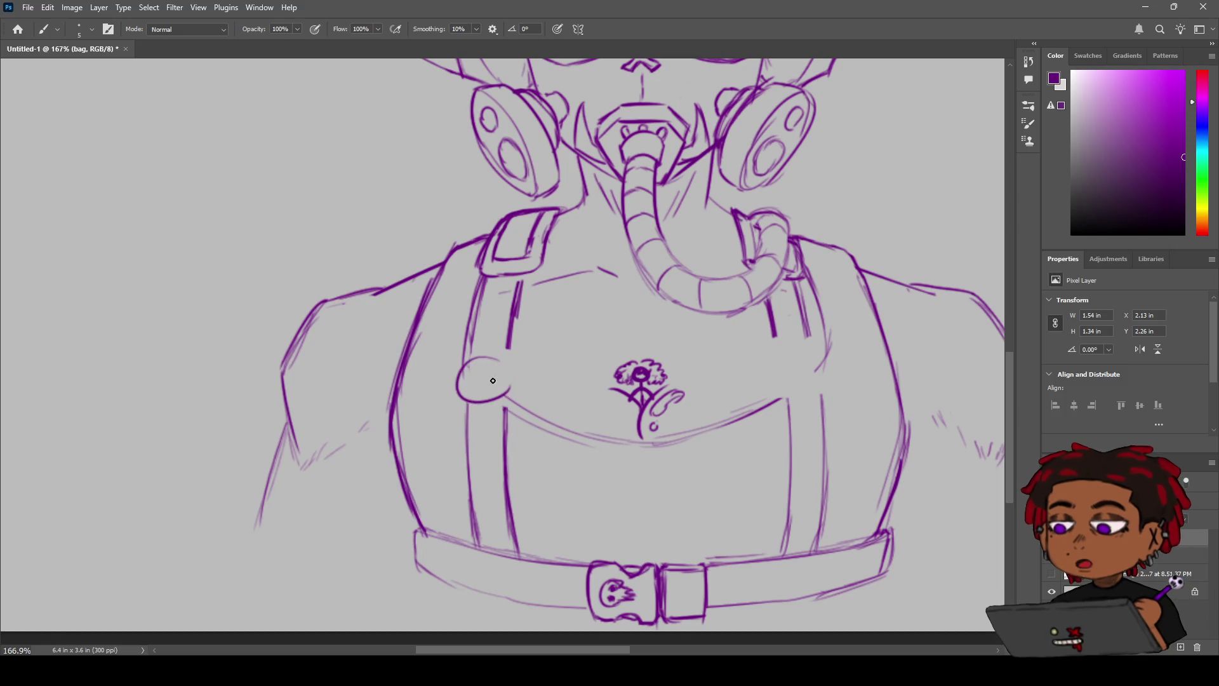
mouse_move(463, 365)
left_mouse_down()
mouse_move(460, 387)
mouse_move(491, 374)
mouse_move(473, 381)
mouse_move(476, 405)
mouse_move(501, 401)
left_mouse_up()
key("ctrl+z")
key("ctrl+z")
key("ctrl+z")
key("ctrl+z")
mouse_move(505, 353)
left_mouse_down()
mouse_move(517, 372)
mouse_move(505, 352)
left_mouse_up()
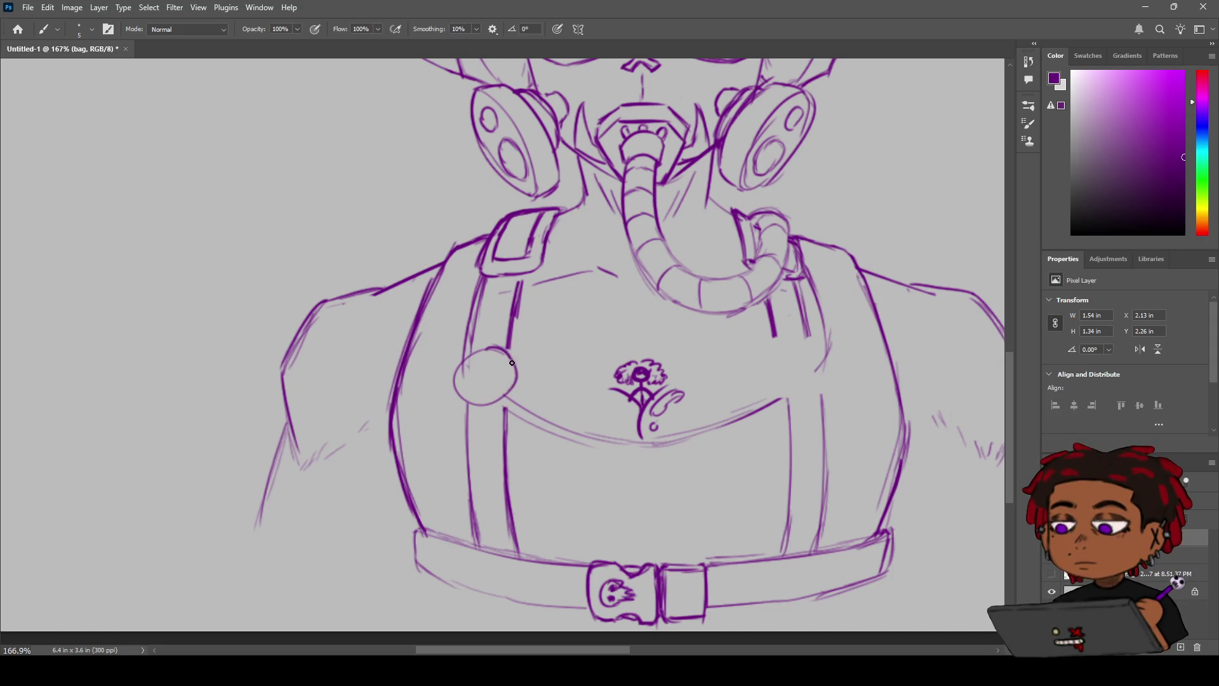
mouse_move(512, 363)
left_mouse_down()
mouse_move(486, 407)
mouse_move(463, 364)
mouse_move(455, 398)
left_mouse_up()
key("z")
left_click_drag(489, 337, 522, 324)
key("b")
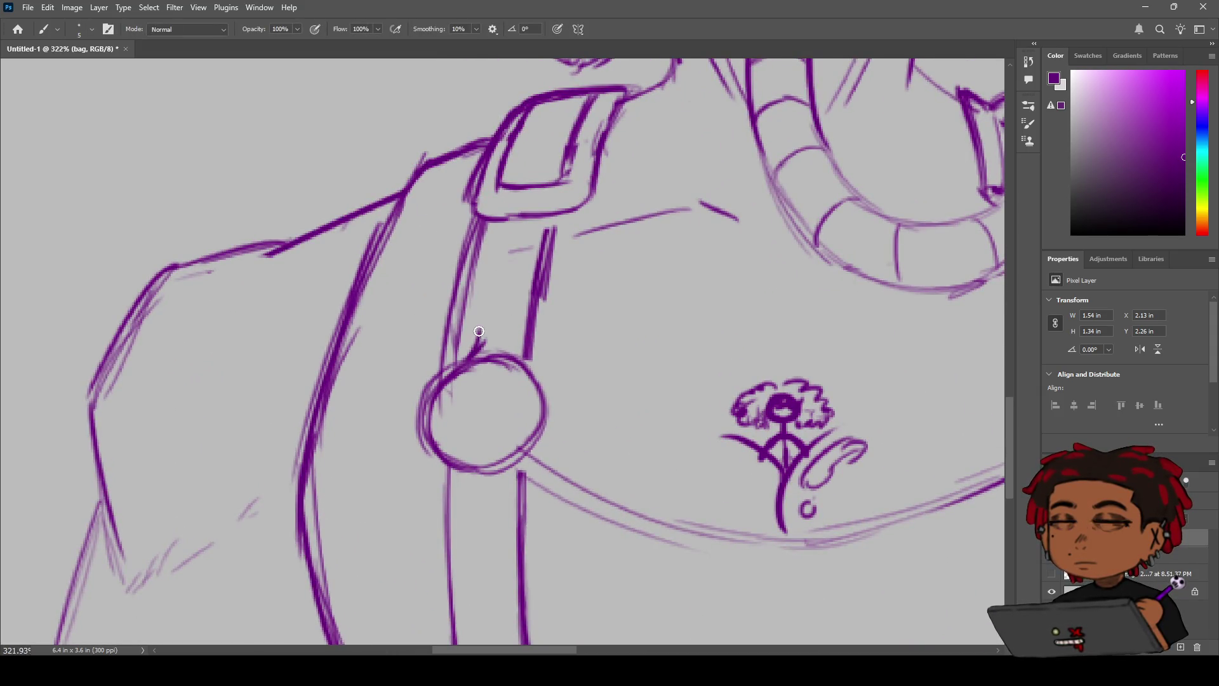
Step: Draw pointed spikes on the badge's top, top-left, bottom and lower-right edges
mouse_move(473, 356)
left_mouse_down()
mouse_move(480, 329)
mouse_move(527, 365)
left_mouse_up()
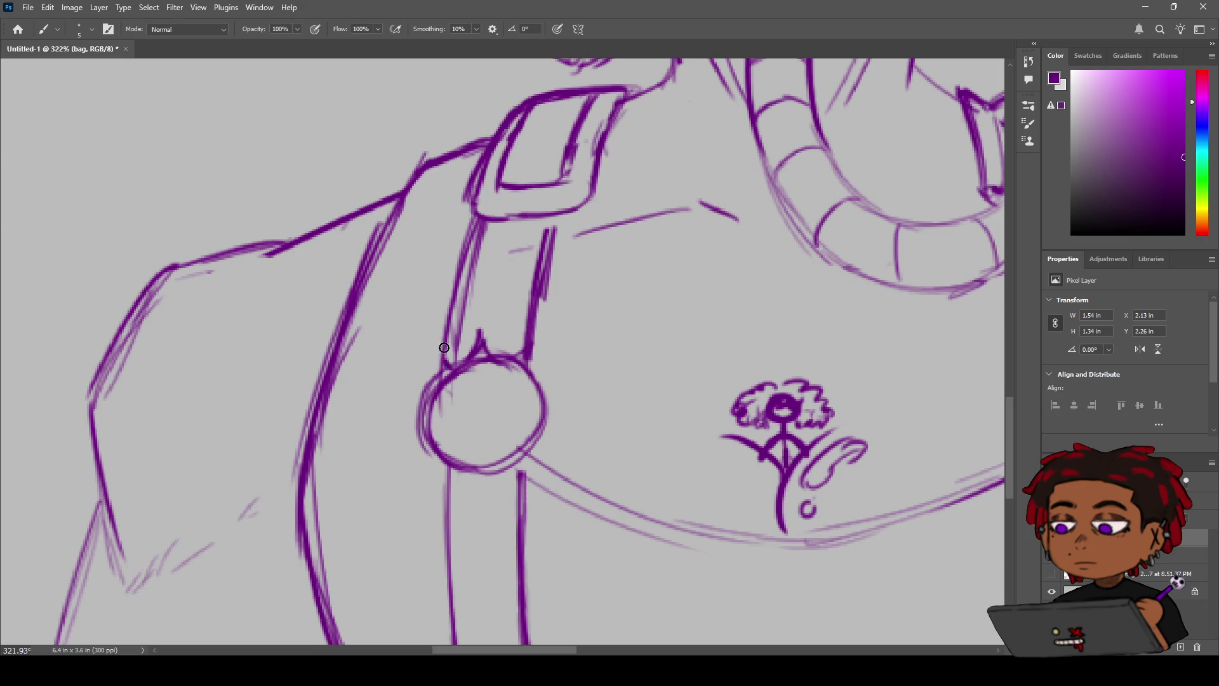
mouse_move(437, 349)
left_mouse_down()
mouse_move(446, 371)
mouse_move(410, 395)
mouse_move(439, 459)
left_mouse_up()
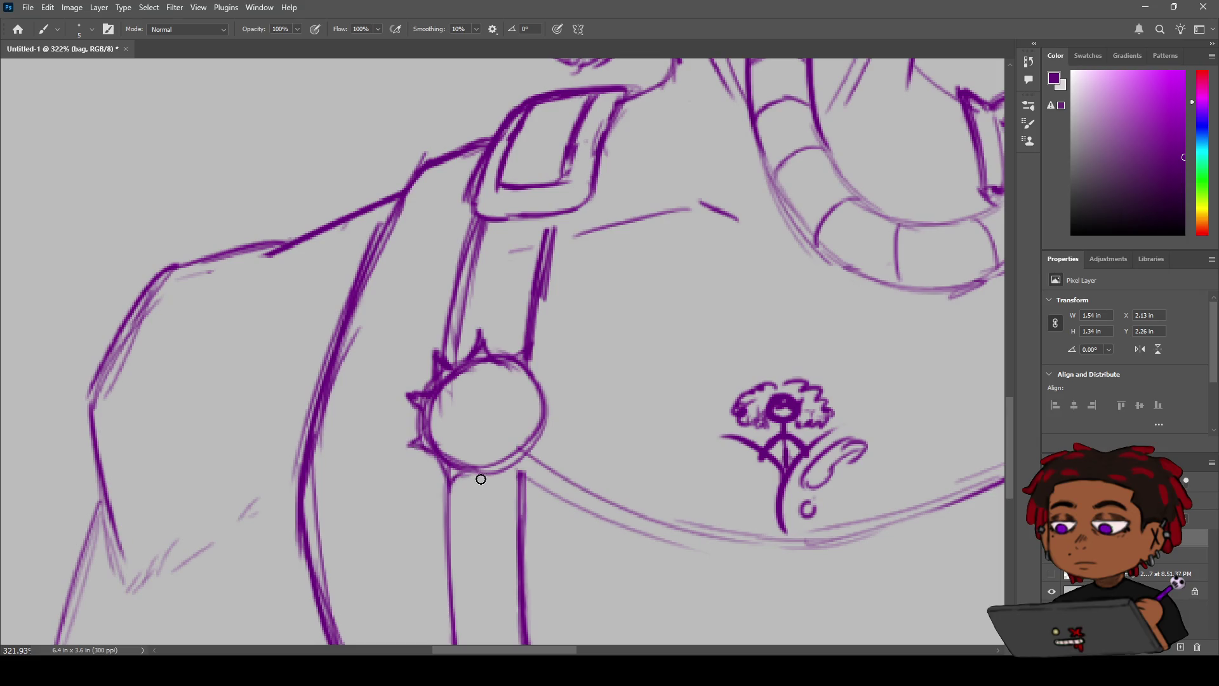
left_click_drag(478, 475, 493, 498)
key("ctrl+z")
mouse_move(525, 461)
left_mouse_down()
mouse_move(533, 471)
mouse_move(557, 430)
mouse_move(545, 424)
mouse_move(562, 433)
mouse_move(552, 386)
mouse_move(537, 378)
mouse_move(547, 363)
mouse_move(537, 380)
left_mouse_up()
key("ctrl+z")
key("z")
mouse_move(494, 476)
left_mouse_down()
mouse_move(267, 483)
mouse_move(381, 571)
mouse_move(344, 648)
left_mouse_up()
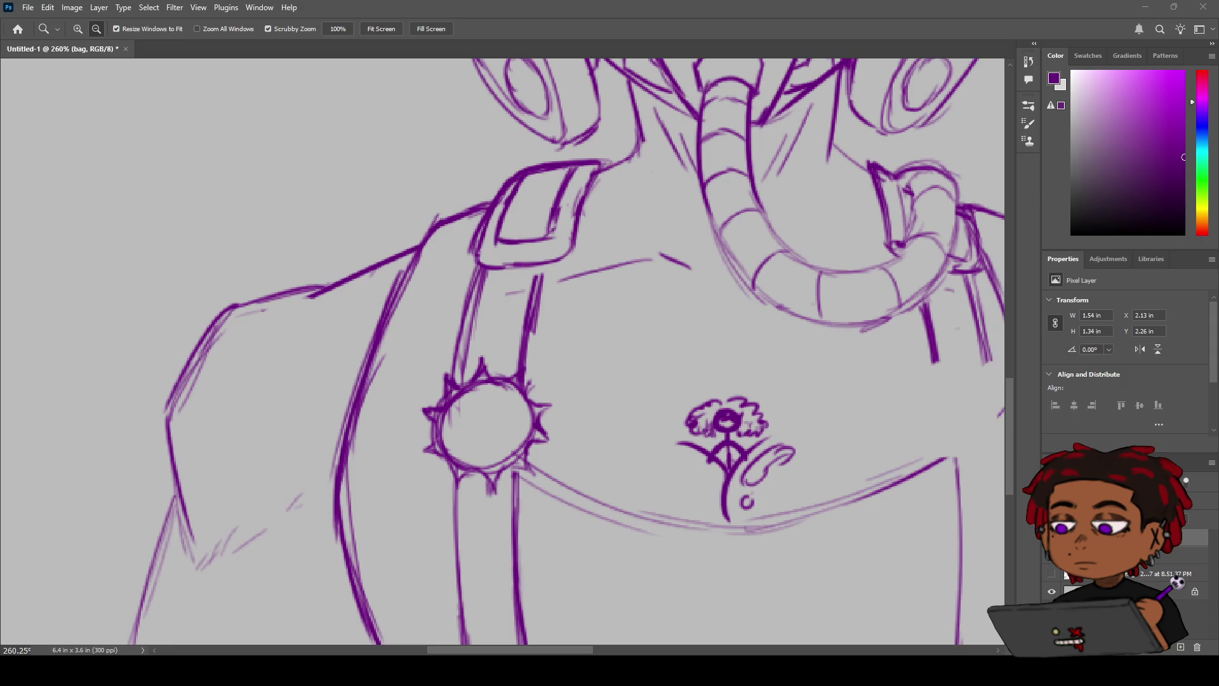
Step: Trace an inner ring and a small curved mark inside the badge, trimming the mark's tail
key("b")
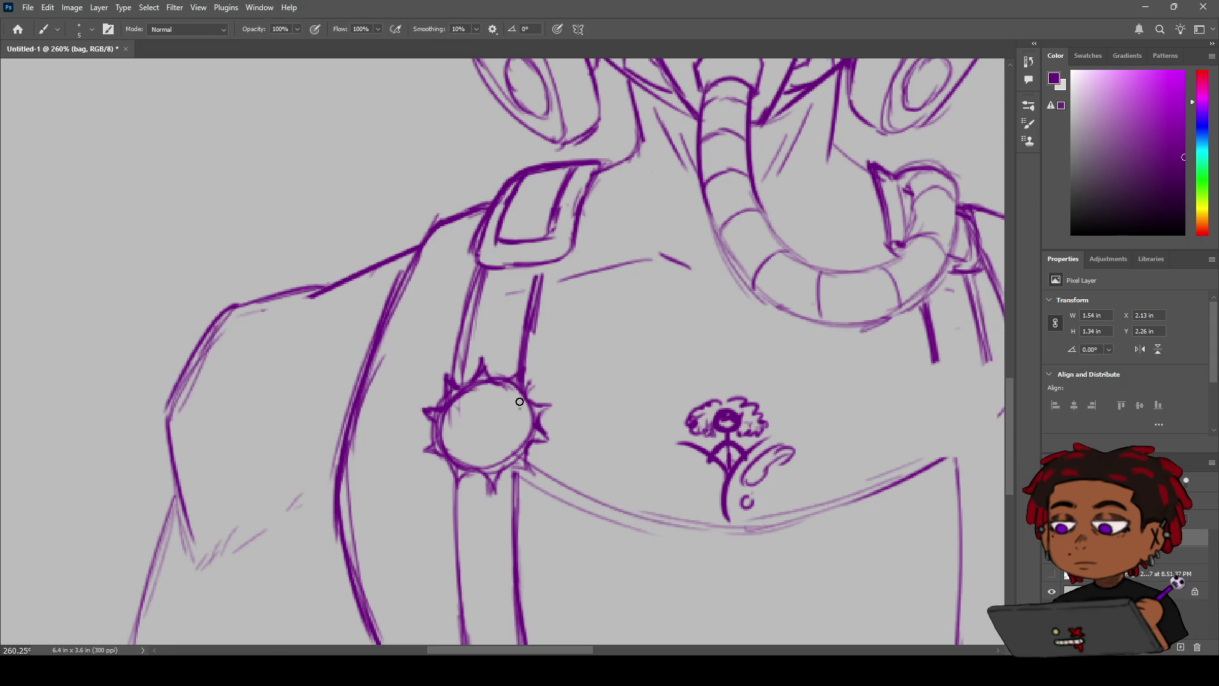
mouse_move(514, 394)
left_mouse_down()
mouse_move(466, 444)
mouse_move(489, 460)
left_mouse_up()
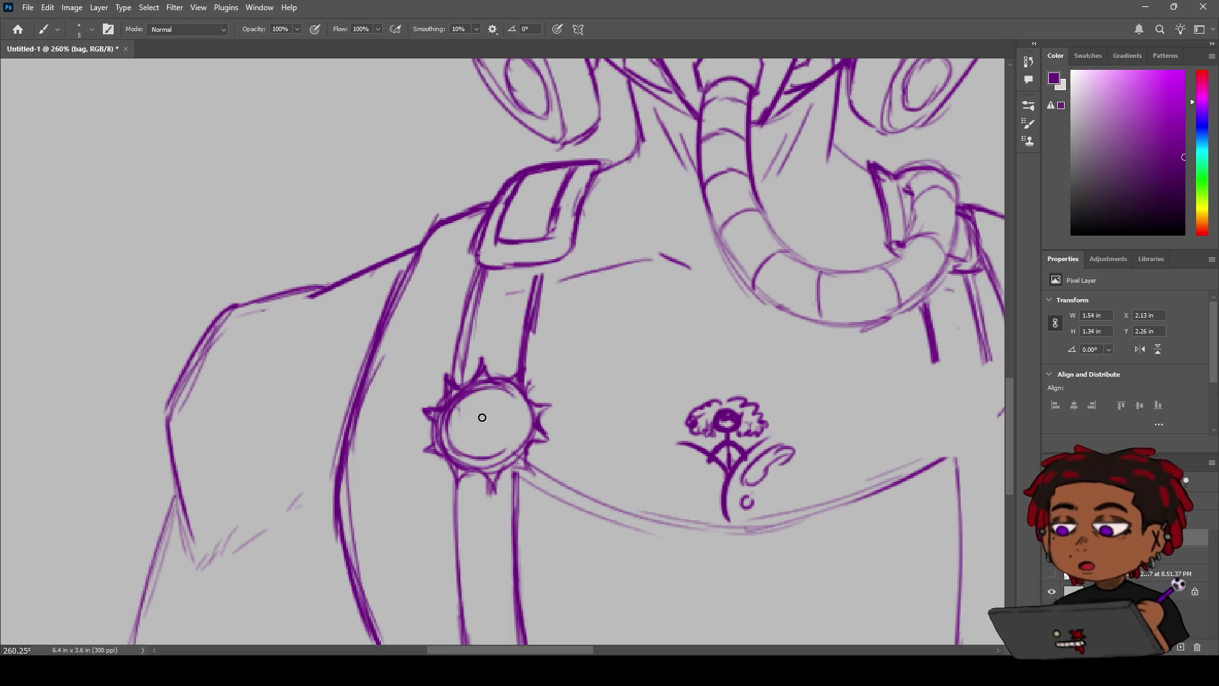
left_click_drag(478, 416, 472, 437)
key("ctrl+z")
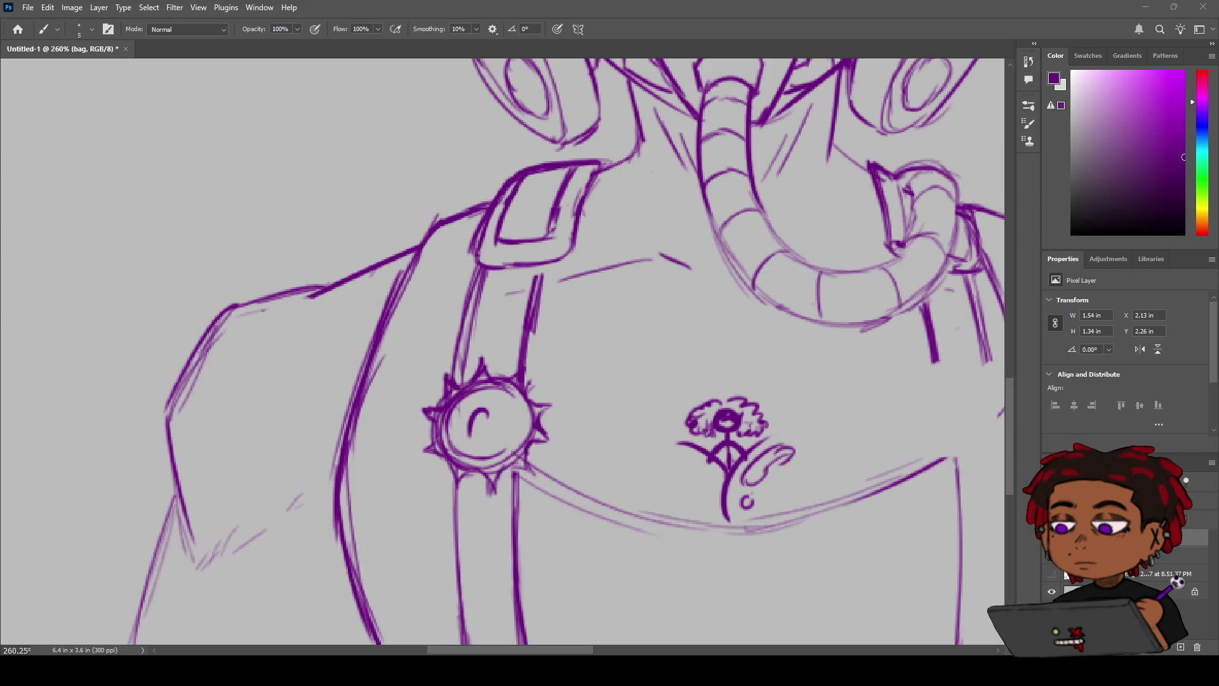
key("e")
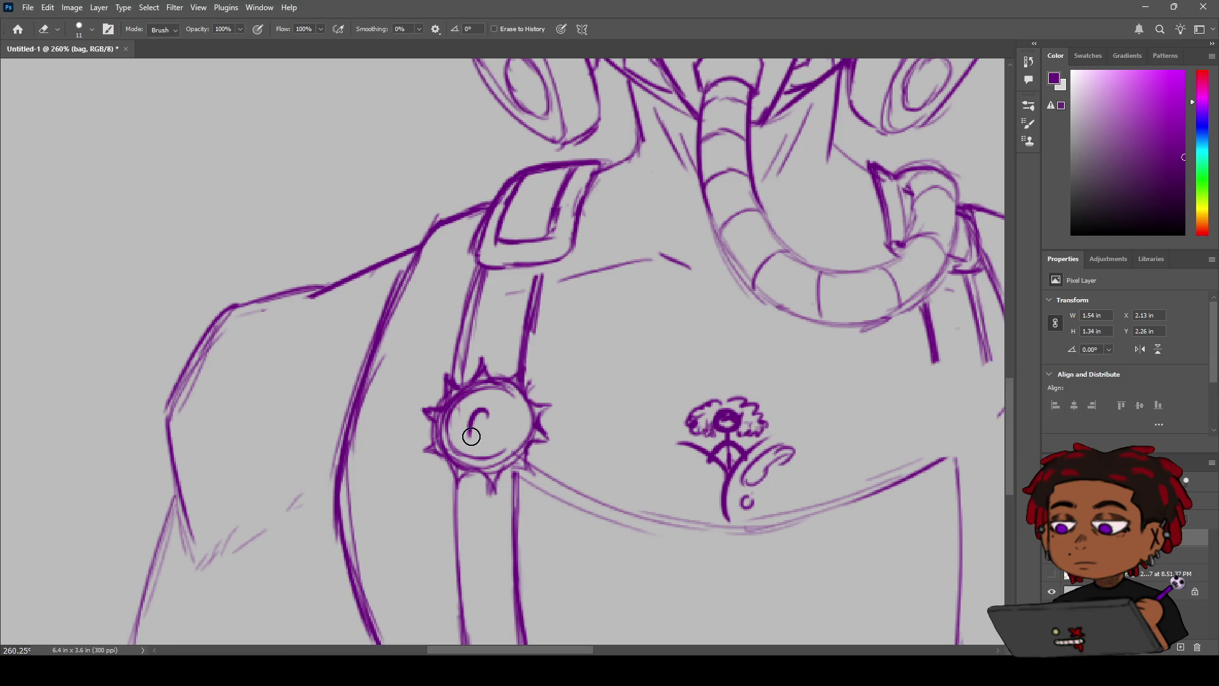
left_click_drag(467, 441, 480, 439)
key("b")
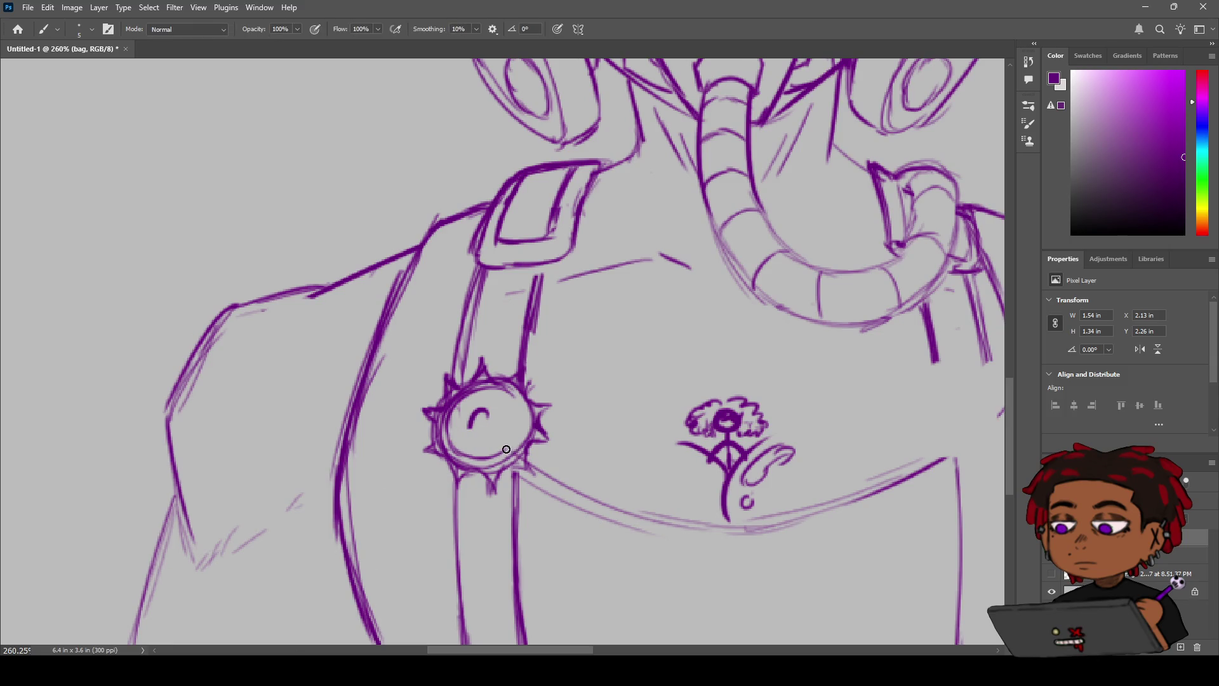
left_click_drag(500, 455, 457, 447)
mouse_move(462, 449)
left_mouse_down()
mouse_move(460, 401)
mouse_move(495, 395)
left_mouse_up()
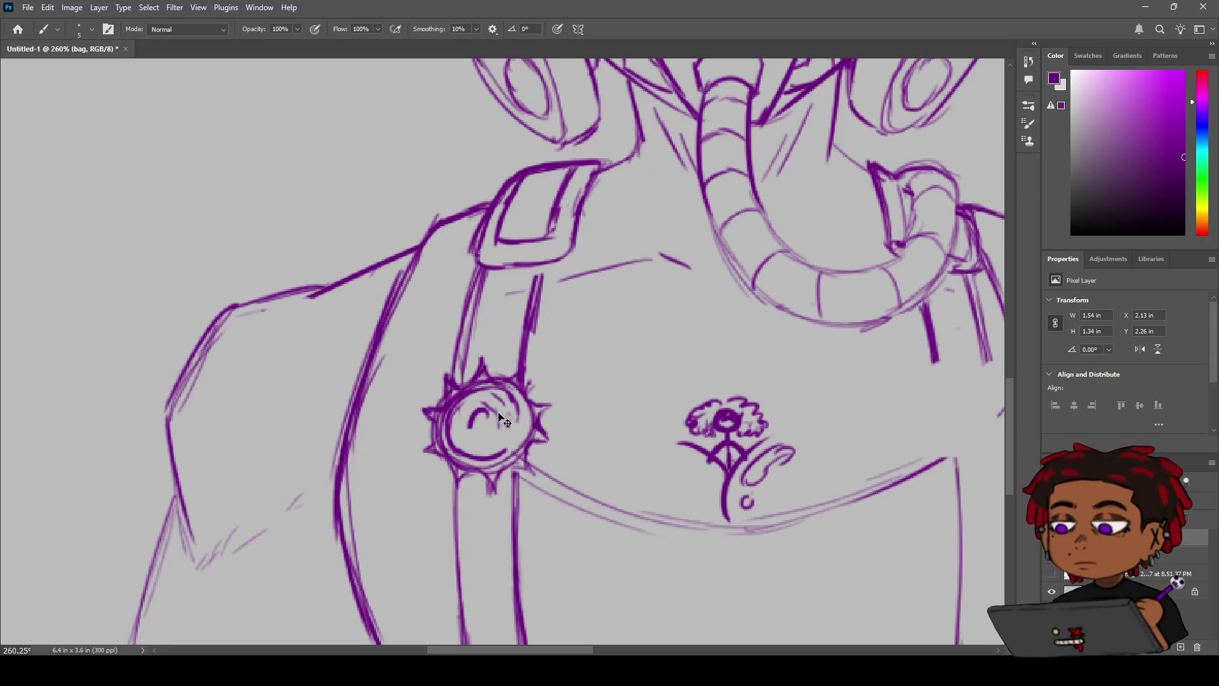
Step: Darken the badge's inner edges and fill its C-shaped centre with dark strokes
mouse_move(466, 406)
left_mouse_down()
mouse_move(459, 421)
mouse_move(472, 447)
left_mouse_up()
left_click_drag(506, 390, 472, 403)
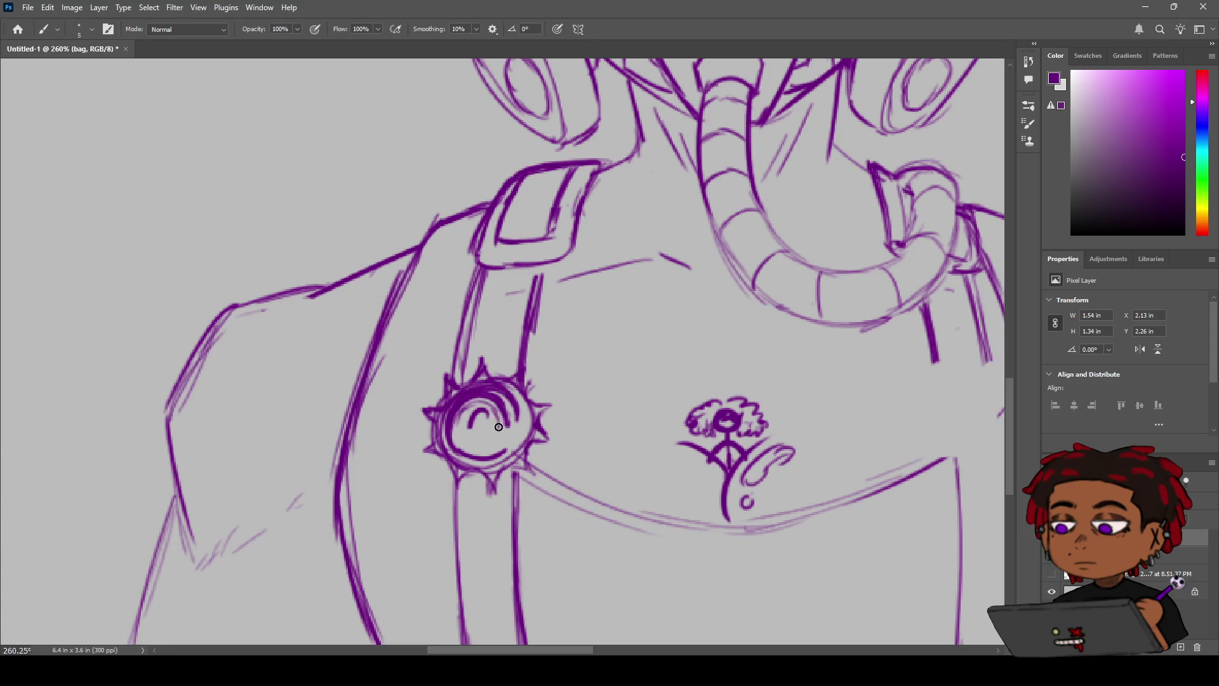
mouse_move(500, 420)
left_mouse_down()
mouse_move(480, 403)
mouse_move(453, 436)
mouse_move(475, 457)
mouse_move(498, 453)
mouse_move(467, 453)
mouse_move(450, 434)
left_mouse_up()
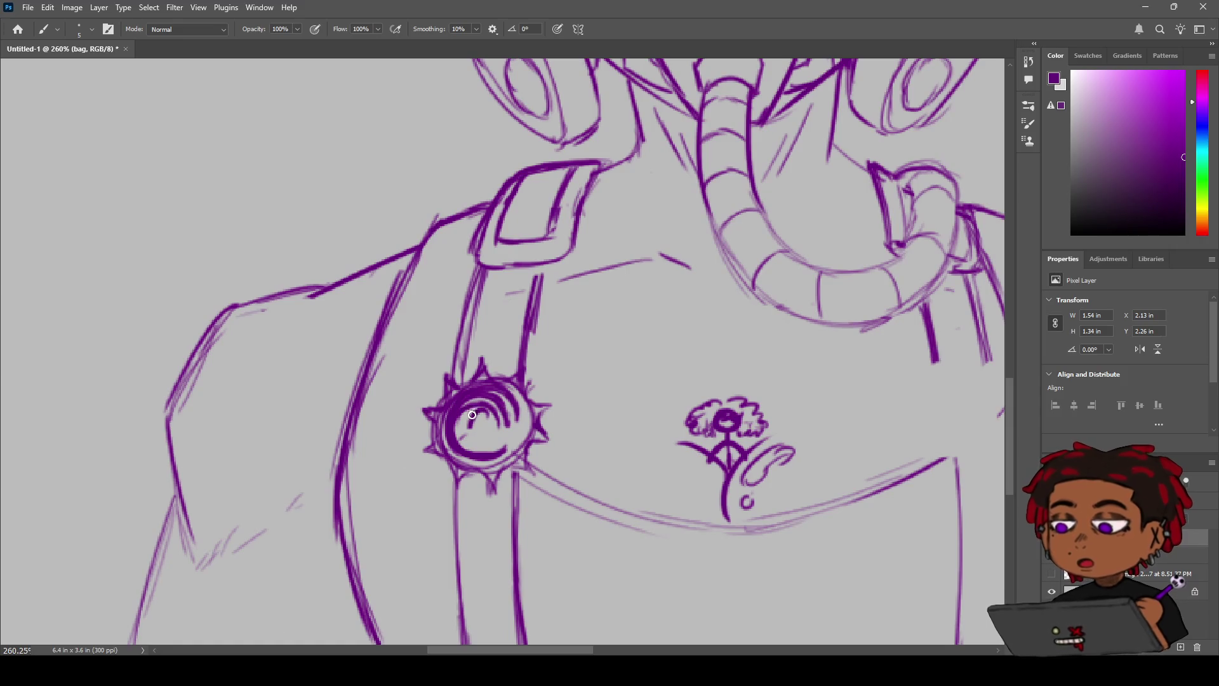
key("ctrl+z")
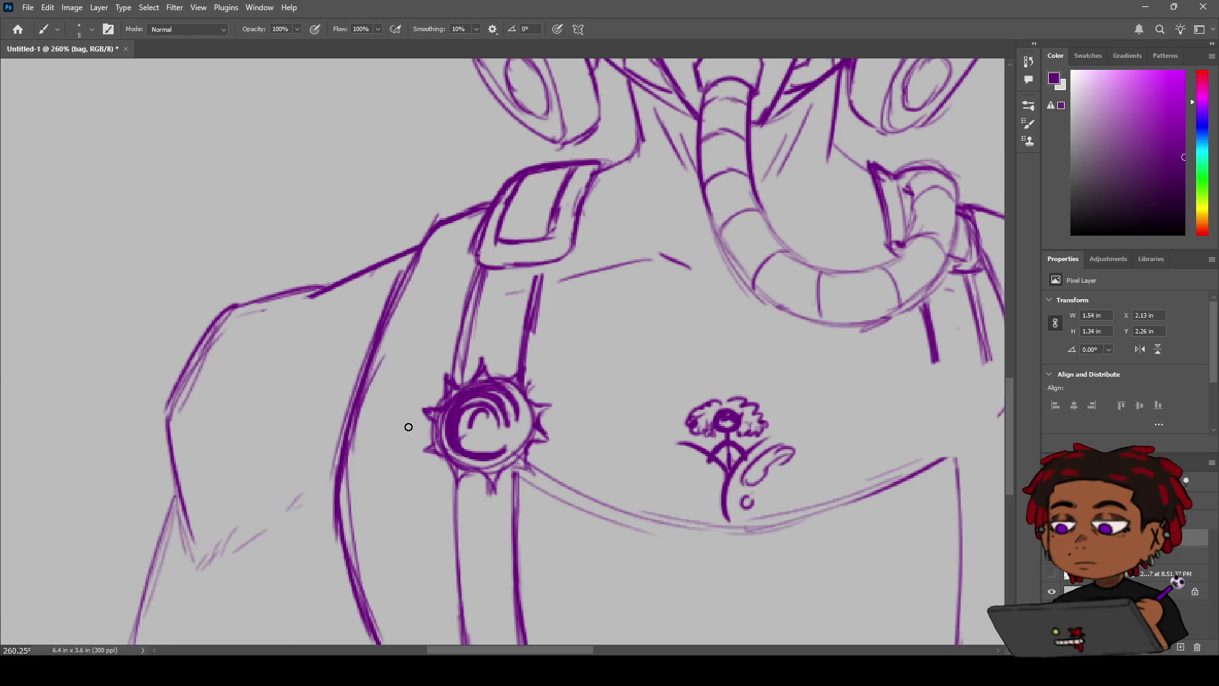
left_click_drag(475, 418, 492, 454)
left_click_drag(462, 444, 501, 426)
Step: Fill the remaining gap in the badge and retry the spike on its right edge
key("e")
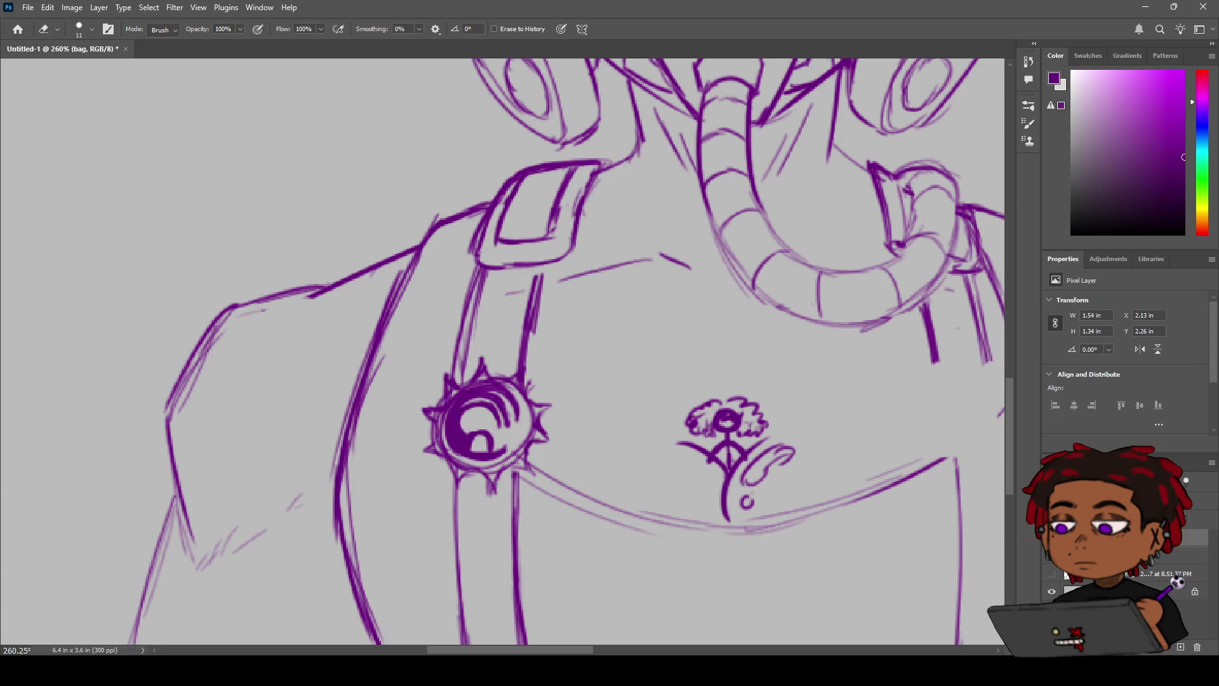
key("b")
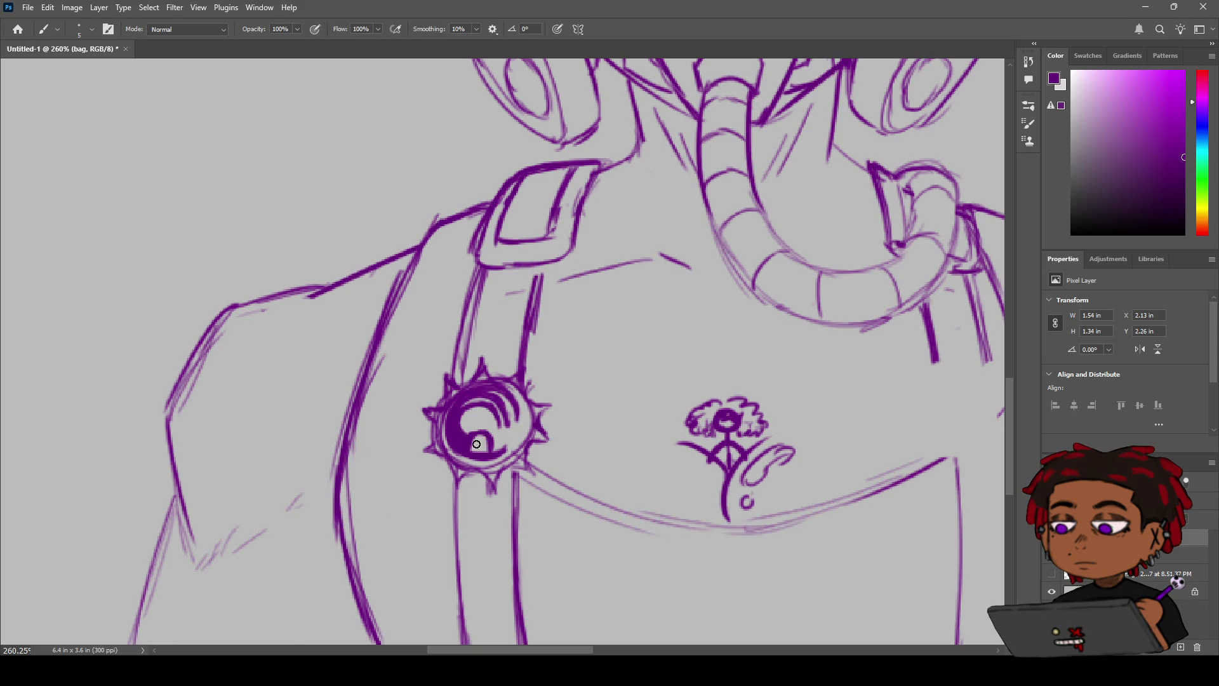
left_click_drag(479, 444, 481, 443)
left_click_drag(520, 373, 523, 374)
mouse_move(531, 399)
left_mouse_down()
mouse_move(556, 404)
mouse_move(530, 466)
mouse_move(503, 471)
mouse_move(495, 501)
mouse_move(435, 458)
mouse_move(431, 417)
left_mouse_up()
key("ctrl+z")
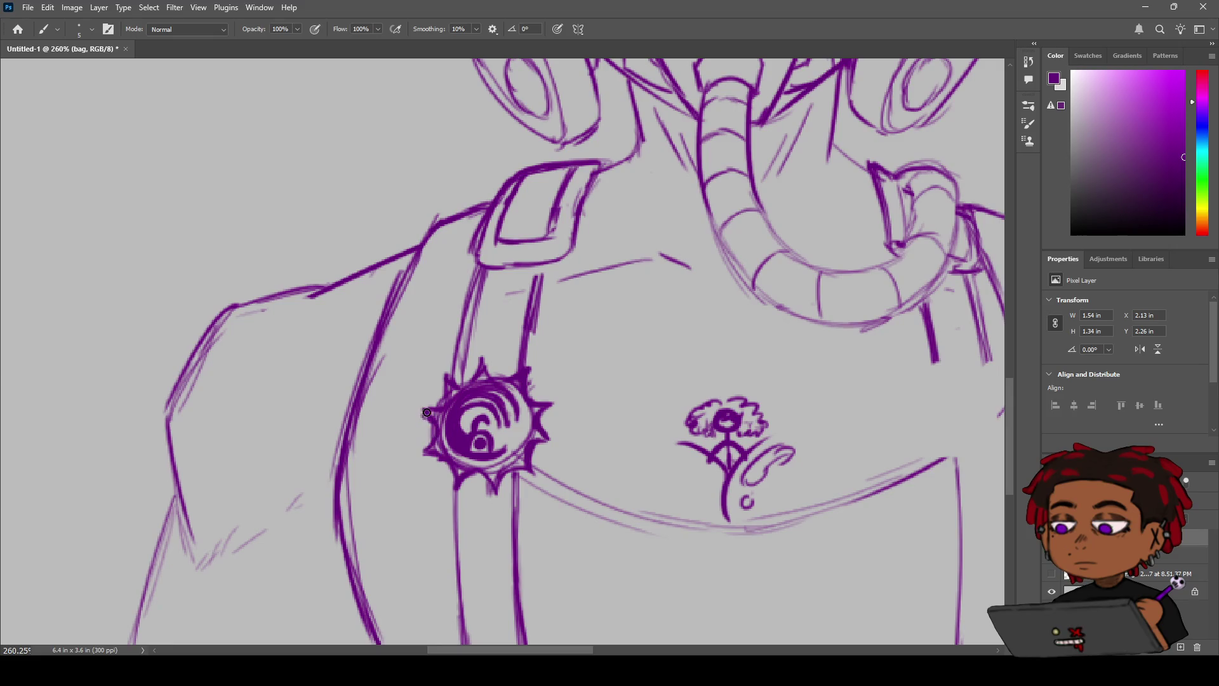
Step: Draw a short horizontal stroke across the left strap above the spiked badge
scroll(501, 343, "down", 5)
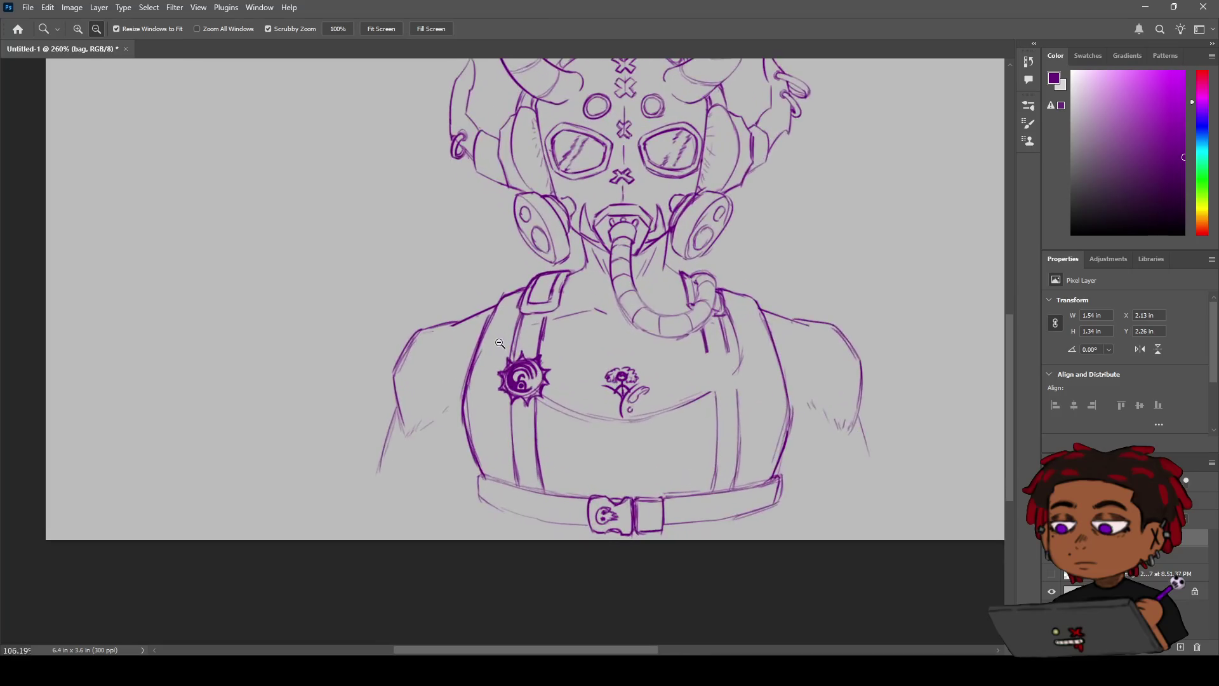
scroll(500, 343, "up", 1)
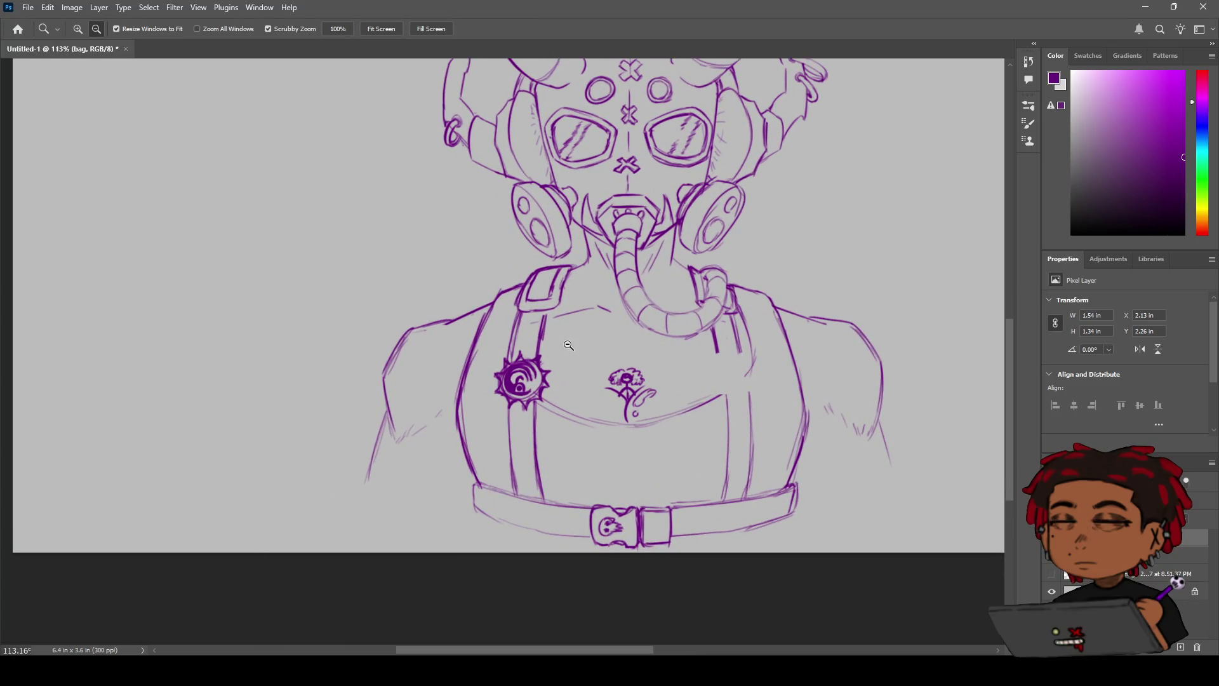
key("b")
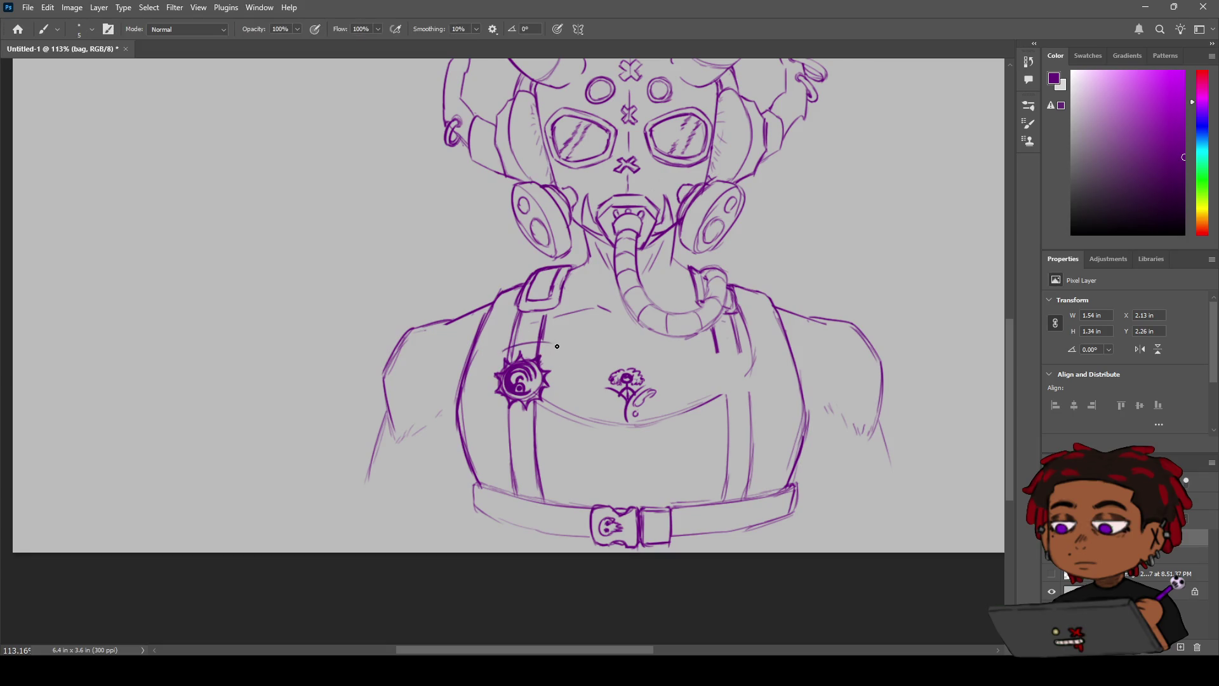
left_click_drag(501, 349, 538, 342)
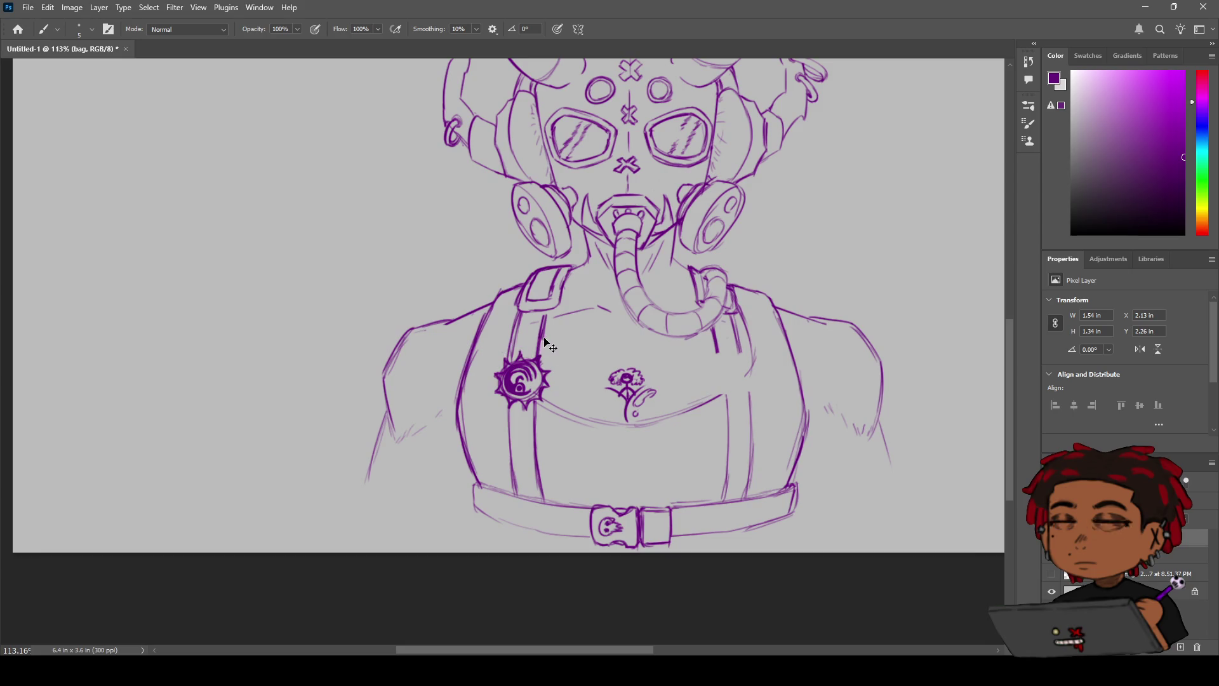
key("z")
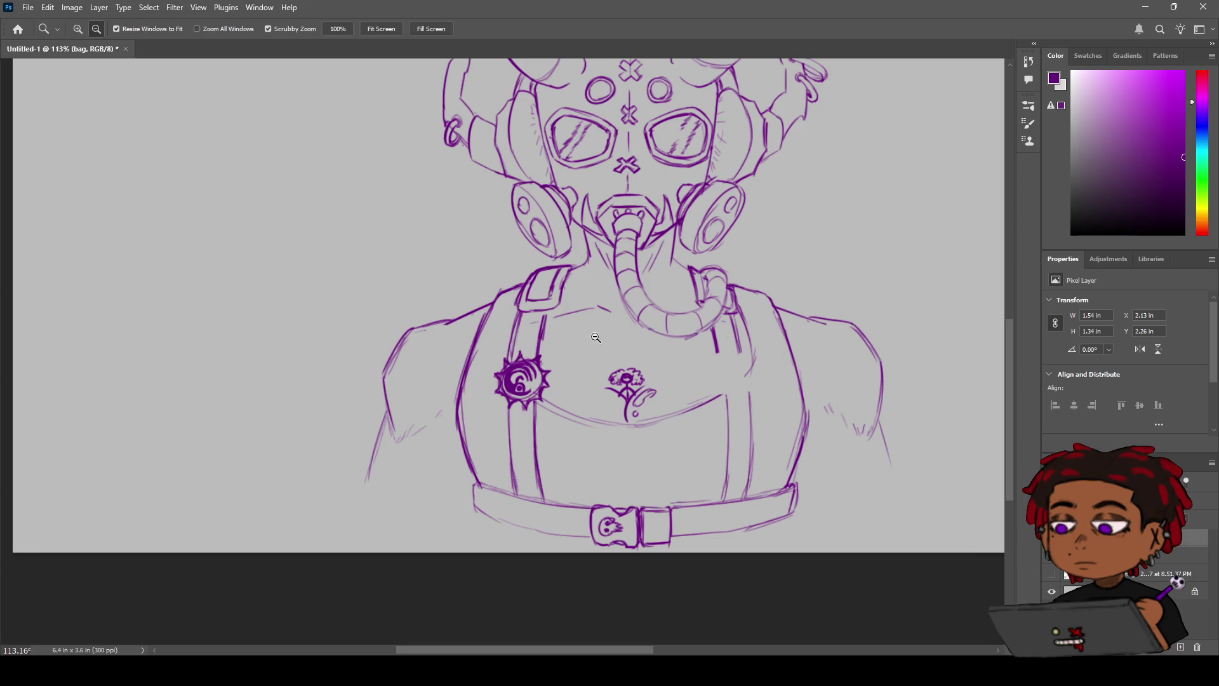
mouse_move(594, 340)
left_mouse_down()
mouse_move(553, 349)
mouse_move(601, 347)
mouse_move(513, 328)
left_mouse_up()
key("h")
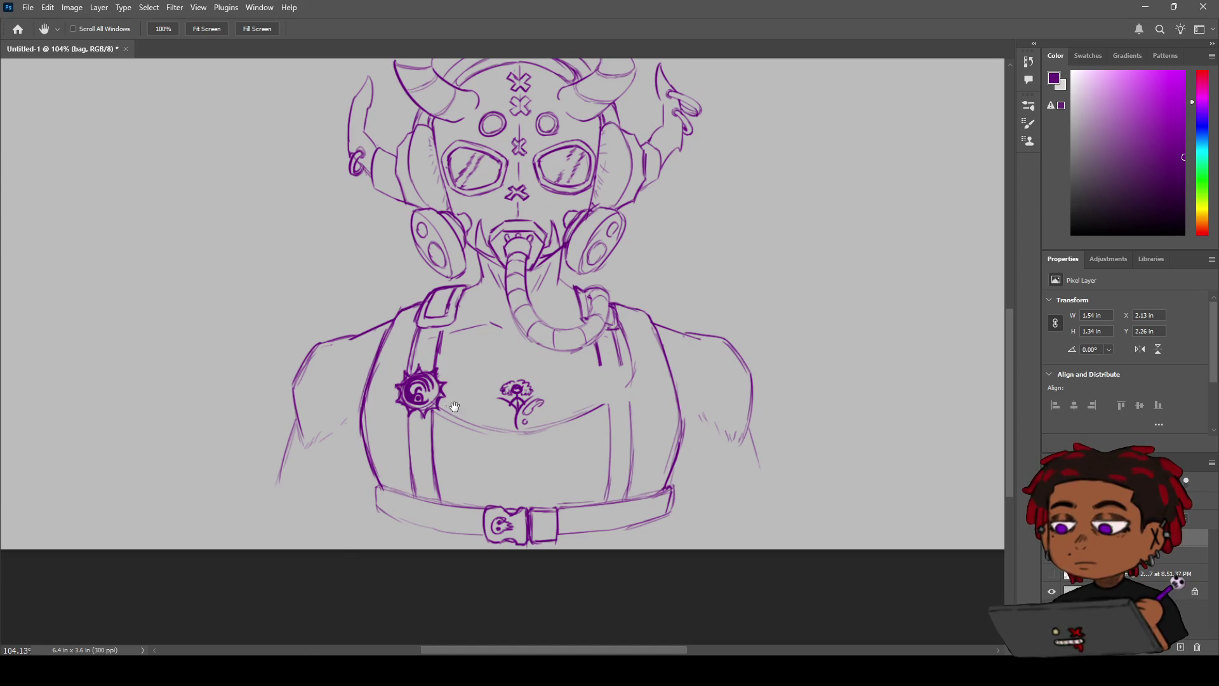
key("b")
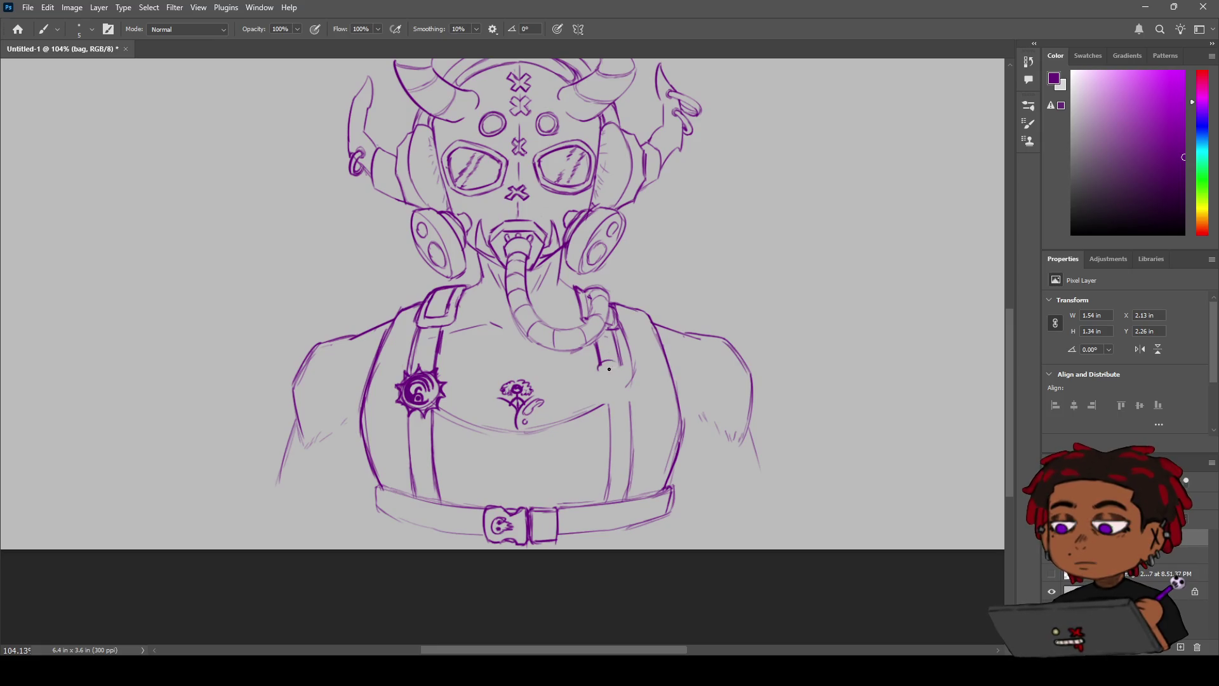
Step: Draw the band's top edge, right side and left edge across the right strap
mouse_move(600, 366)
left_mouse_down()
mouse_move(627, 371)
mouse_move(634, 389)
left_mouse_up()
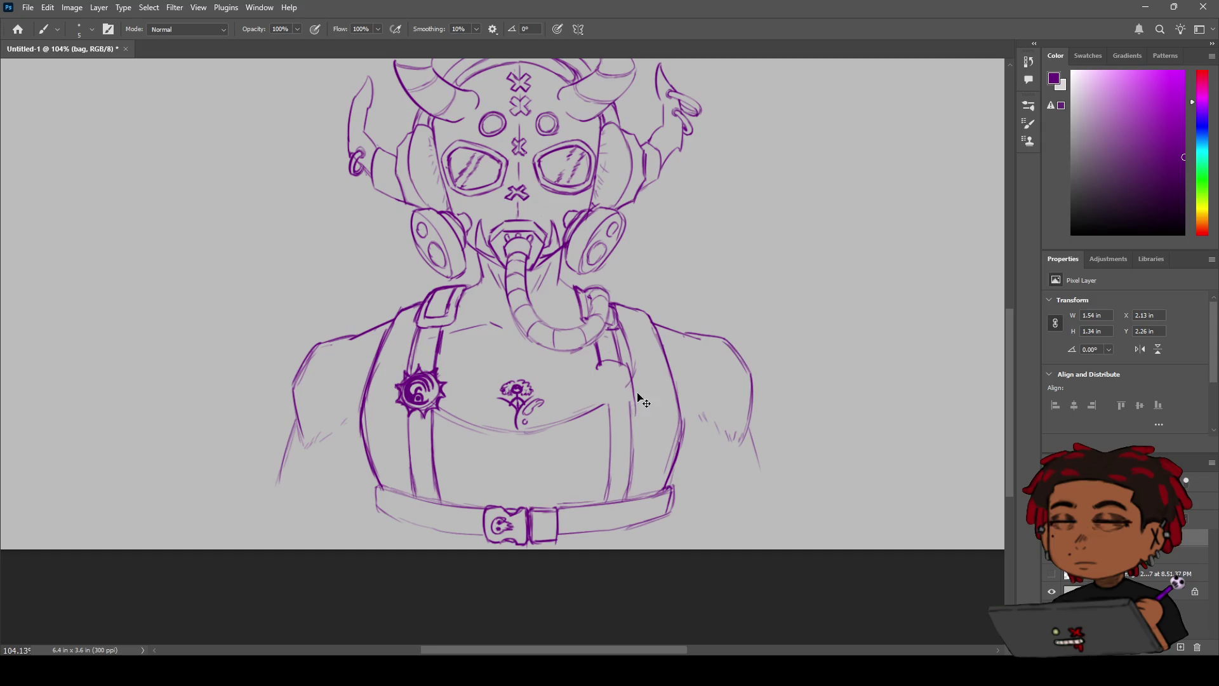
left_click_drag(634, 388, 637, 406)
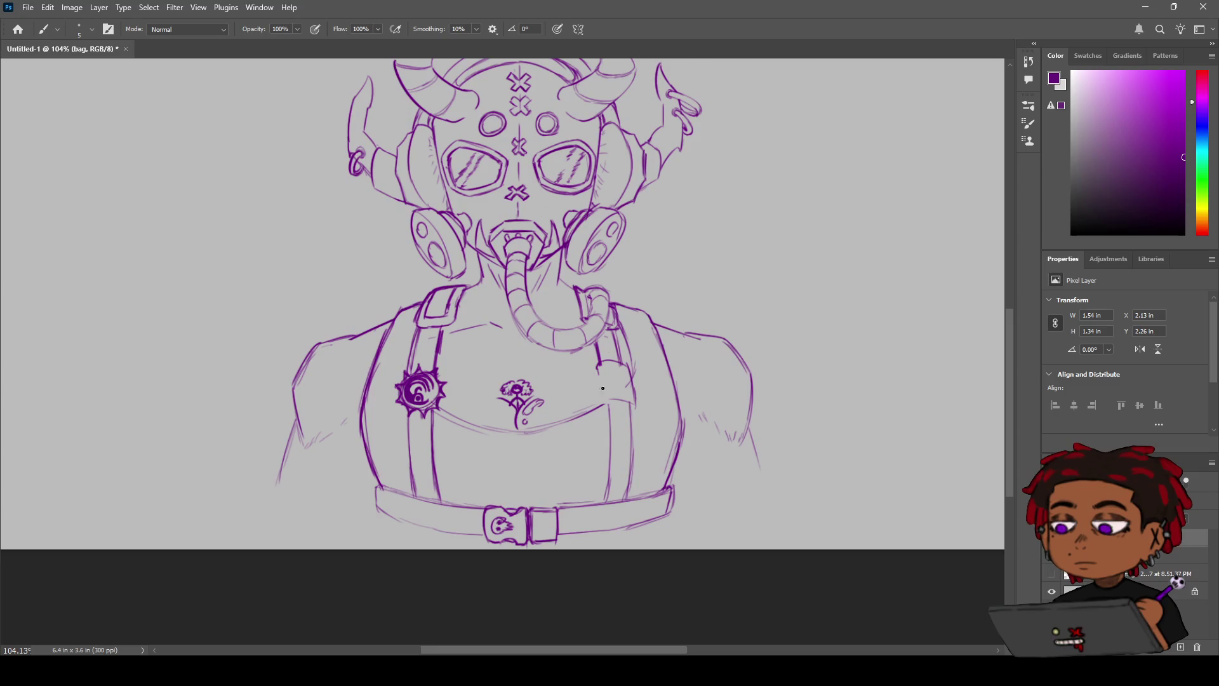
left_click_drag(597, 368, 612, 403)
left_click_drag(597, 365, 606, 404)
Step: Redraw and darken the buckle's right and lower edges on the right strap
key("e")
scroll(603, 376, "up", 5)
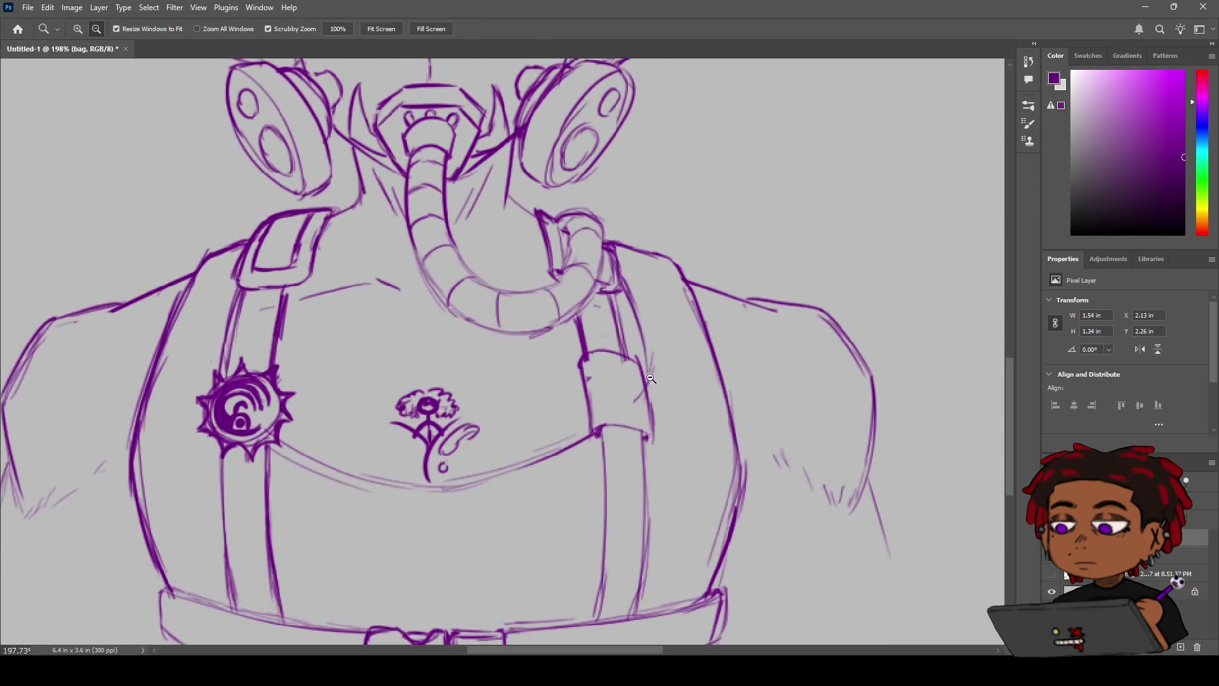
key("b")
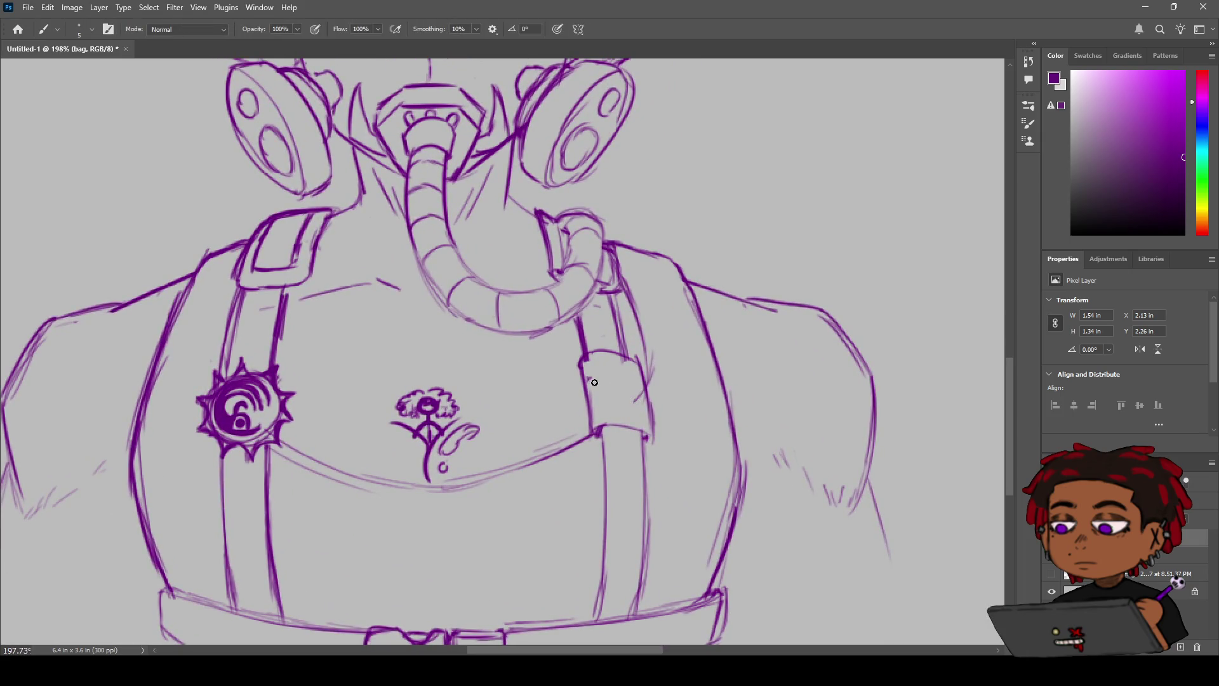
mouse_move(589, 379)
left_mouse_down()
mouse_move(603, 392)
mouse_move(597, 404)
left_mouse_up()
left_click_drag(636, 401, 649, 391)
left_click_drag(640, 390, 653, 432)
left_click_drag(649, 405, 645, 392)
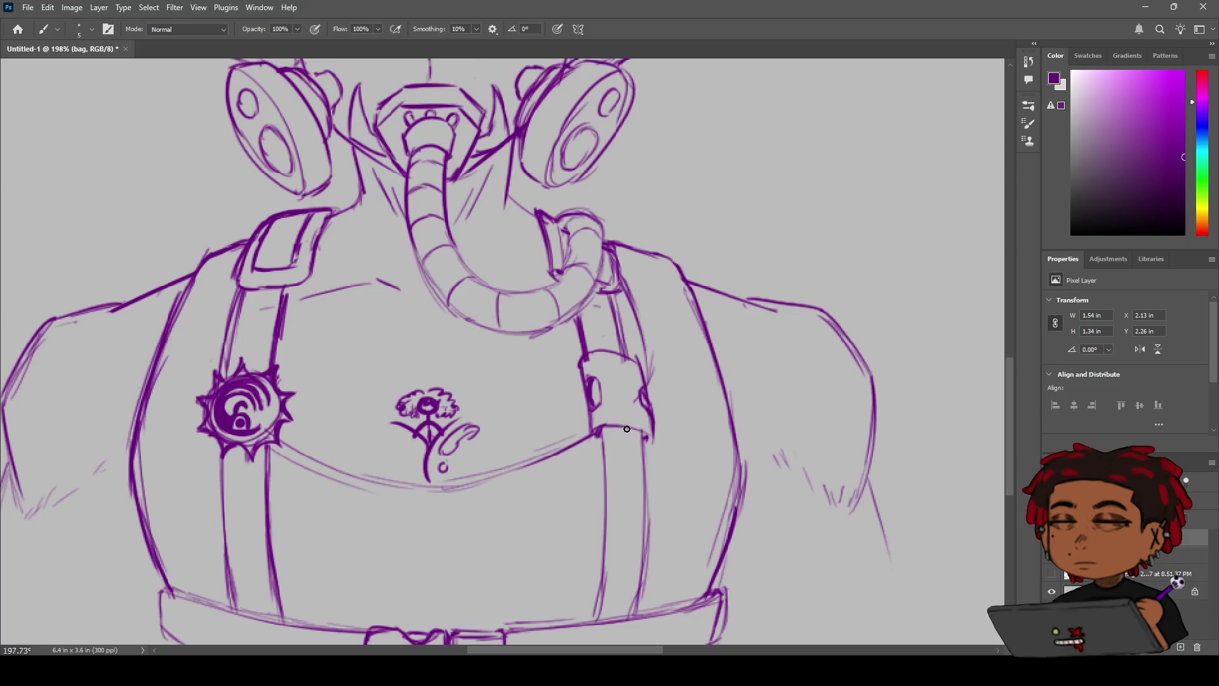
left_click_drag(616, 426, 651, 438)
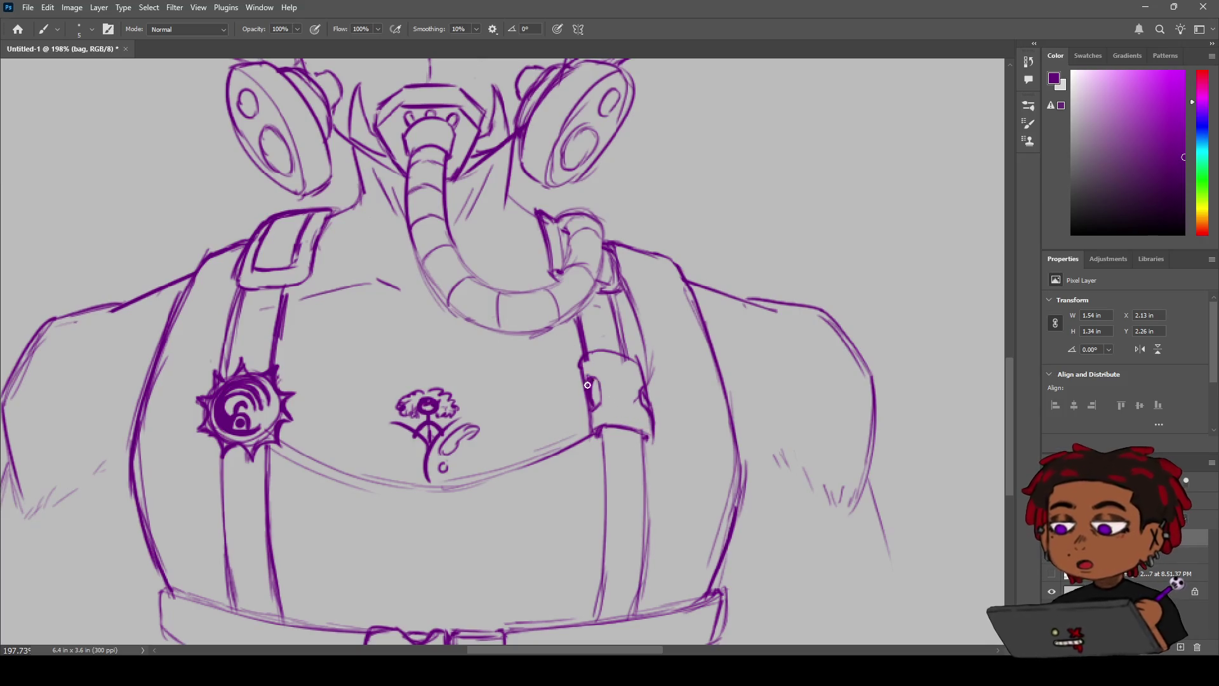
Step: Redraw the band's top edge and thicken the buckle's top and bottom-left corner
key("e")
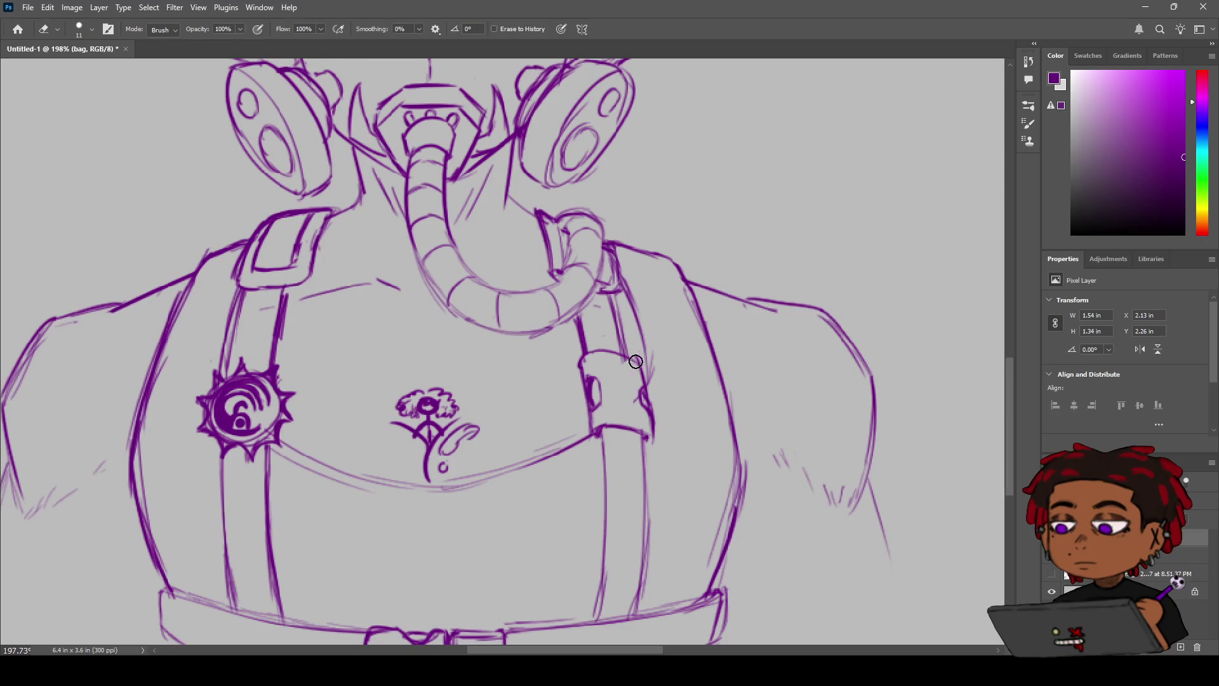
key("b")
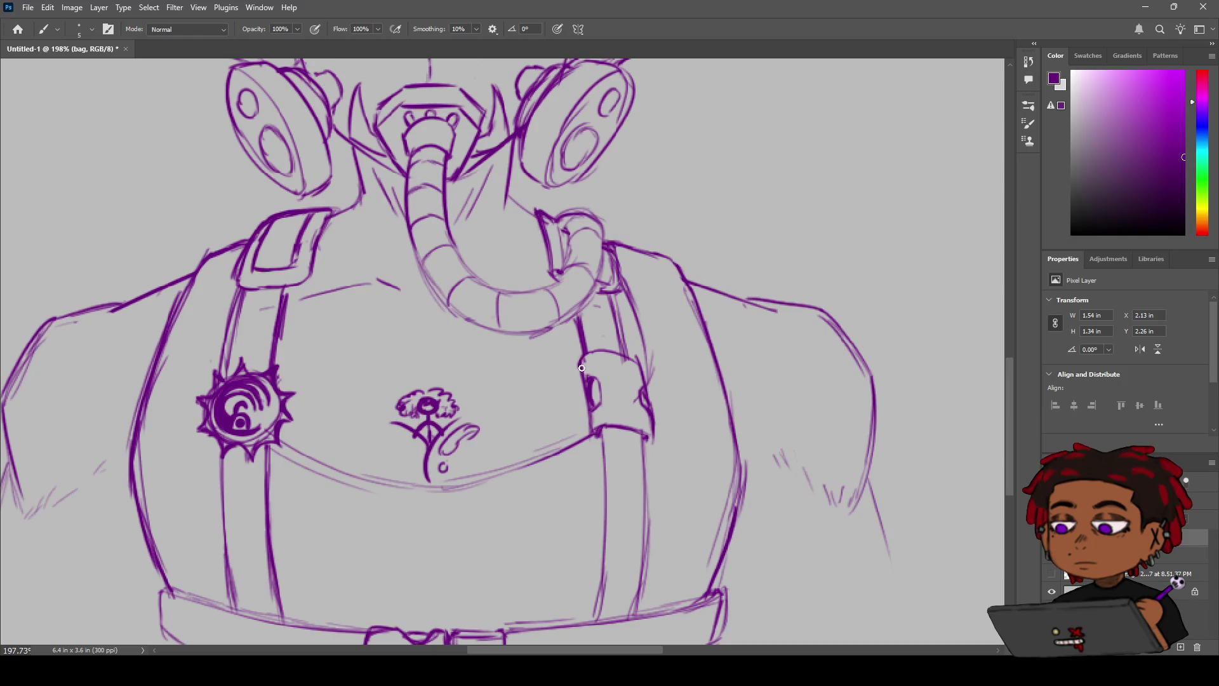
mouse_move(588, 364)
left_mouse_down()
mouse_move(637, 368)
mouse_move(583, 368)
left_mouse_up()
left_click_drag(610, 362, 595, 362)
mouse_move(601, 433)
left_mouse_down()
mouse_move(596, 419)
mouse_move(647, 423)
mouse_move(572, 412)
mouse_move(671, 408)
left_mouse_up()
key("z")
key("b")
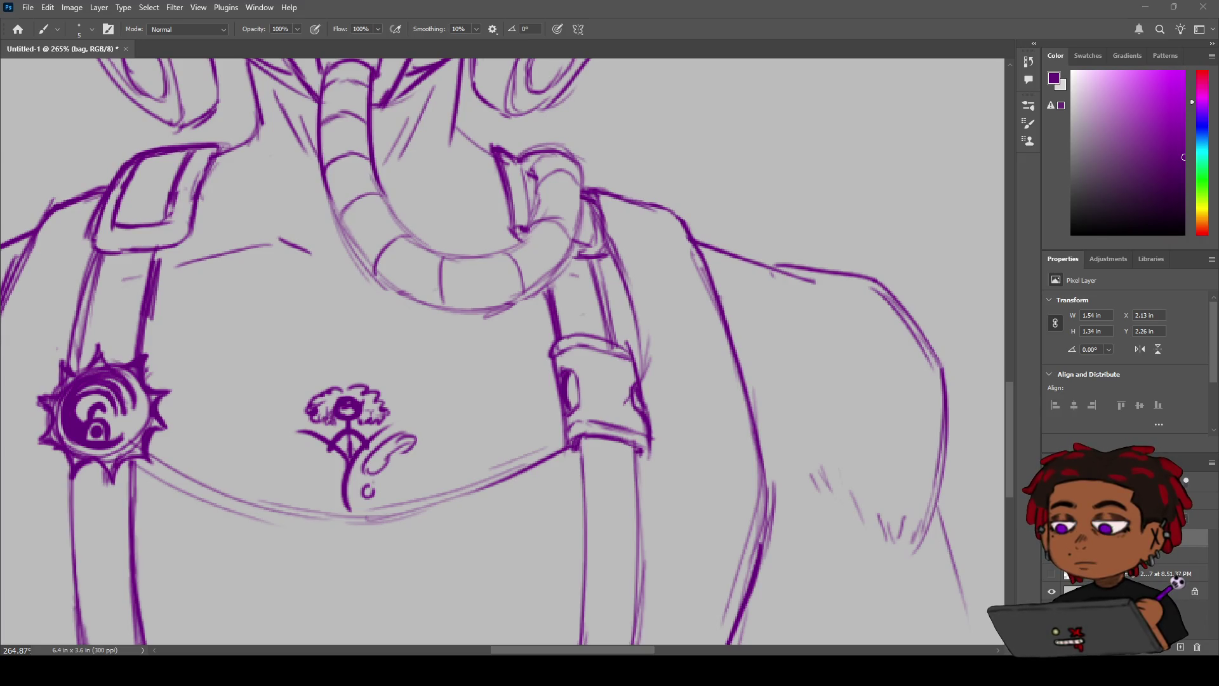
Step: Zoom out to check the whole figure, then zoom and recentre on the torso
key("z")
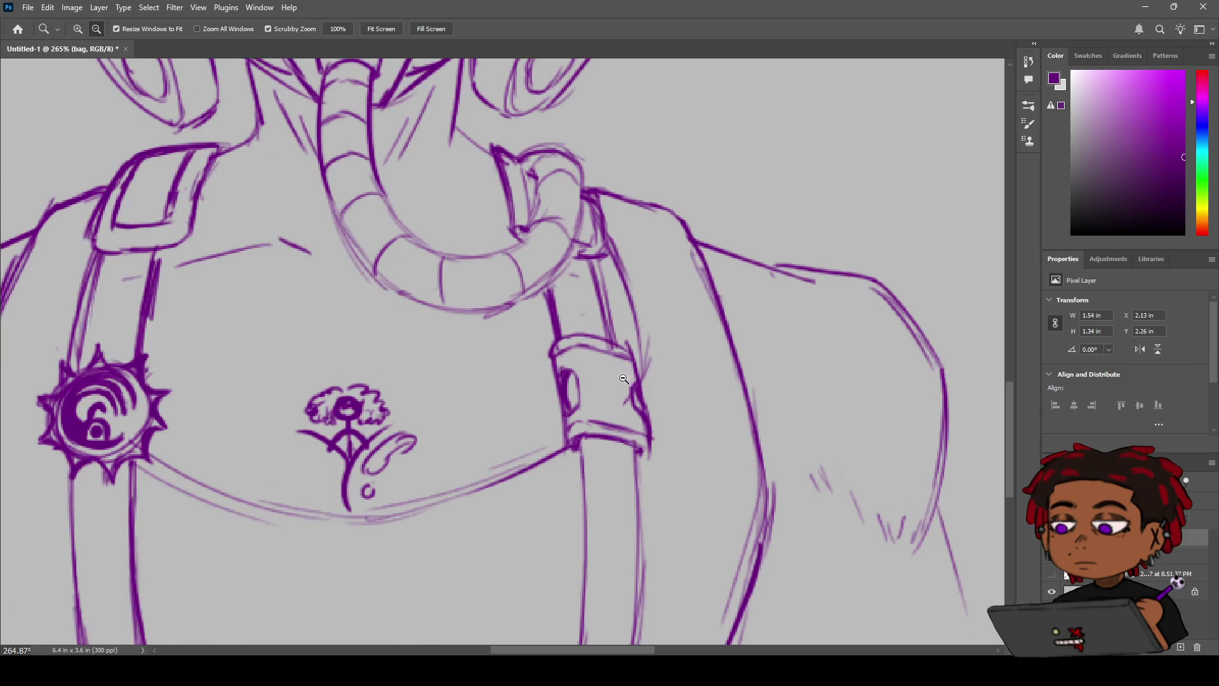
left_click(553, 391, "alt")
left_click(552, 392)
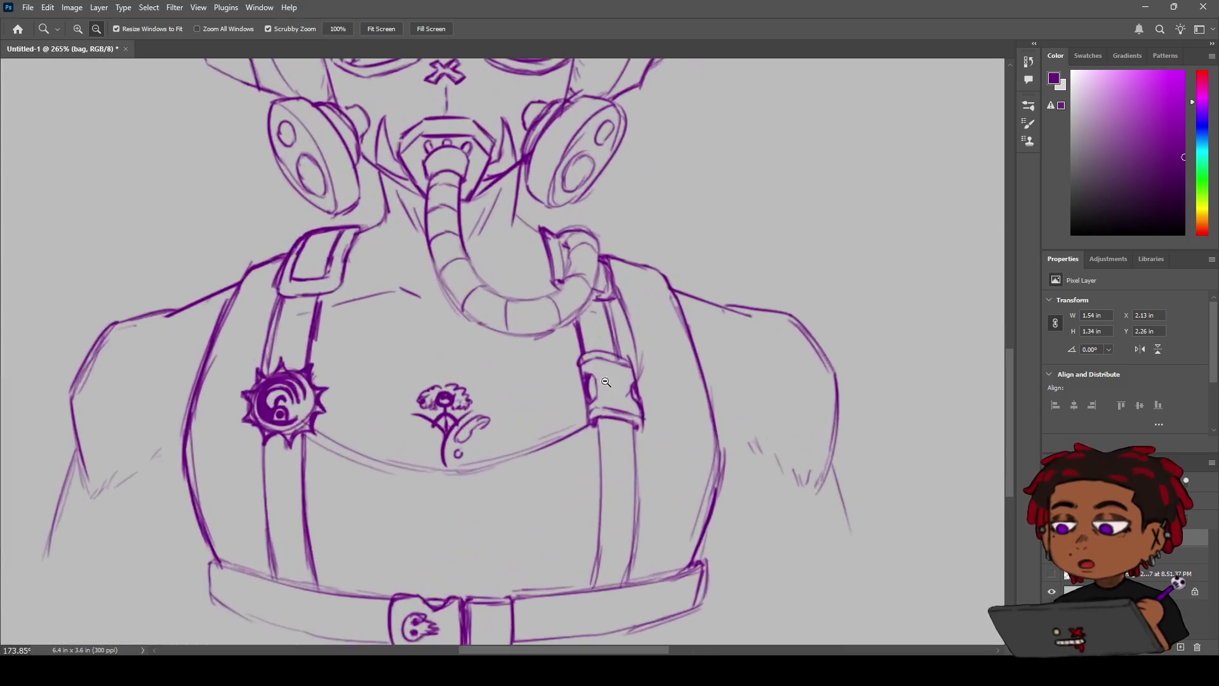
left_click_drag(563, 407, 570, 347)
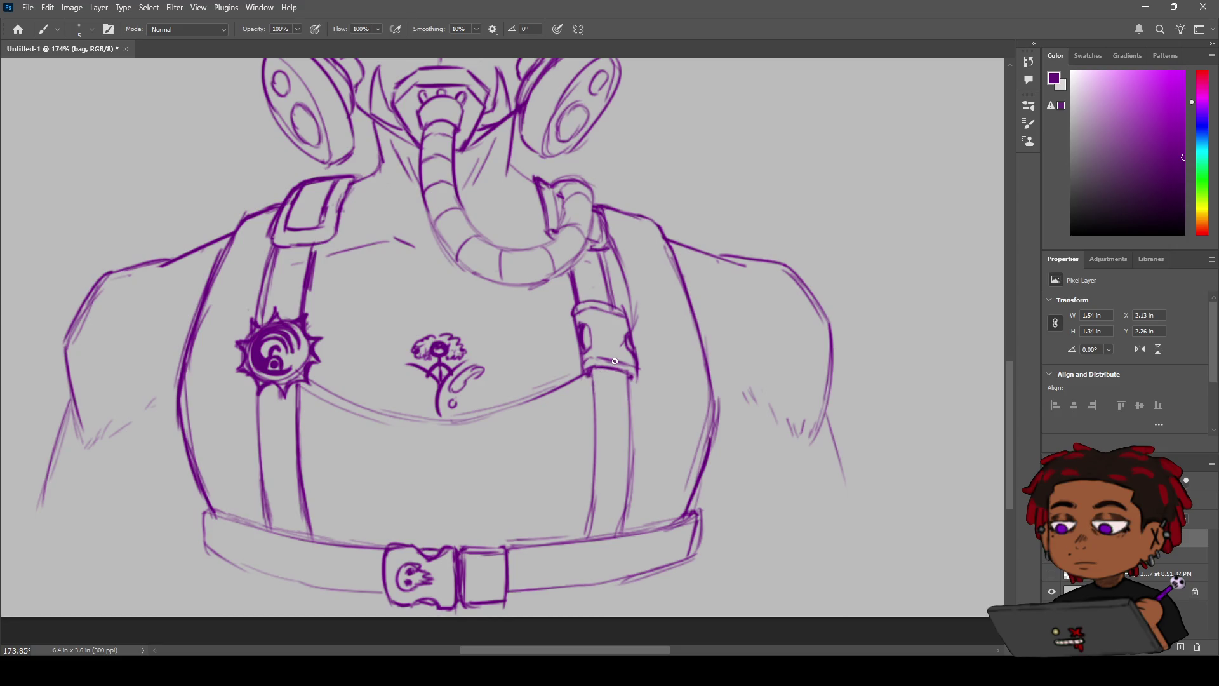
key("z")
left_click_drag(584, 366, 563, 371)
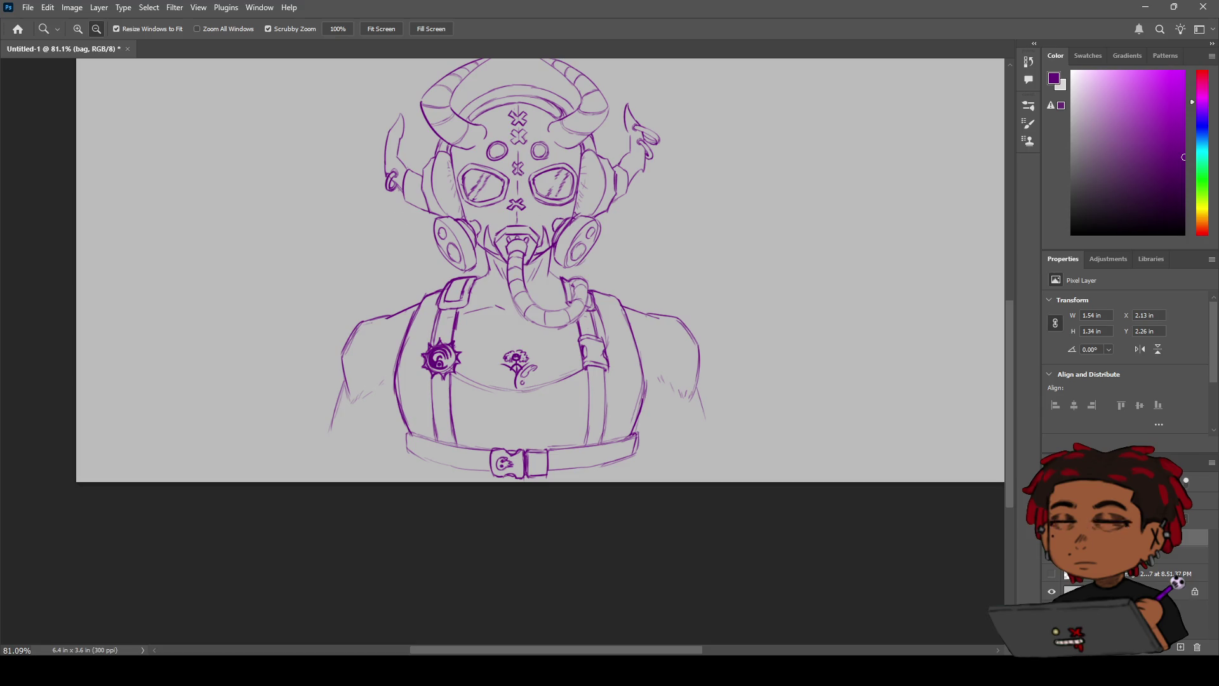
left_click_drag(461, 273, 495, 273)
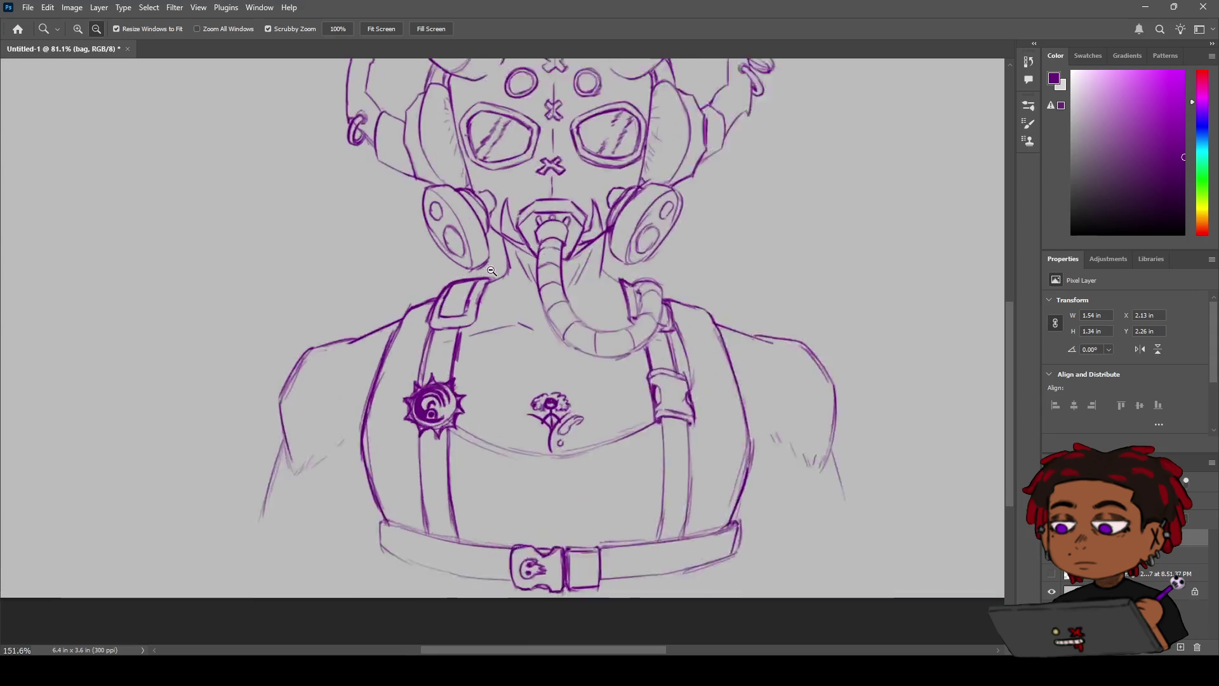
left_click_drag(435, 228, 426, 224)
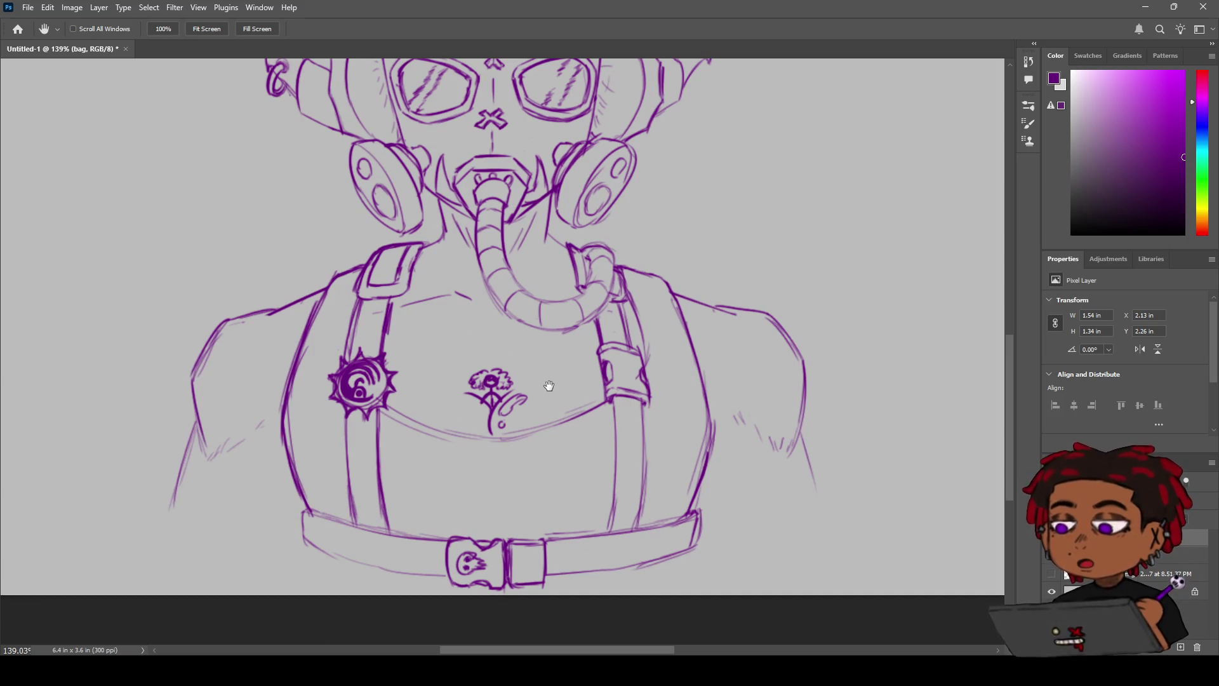
Step: Zoom and pan down to frame the chest straps and the belt's skull buckle
key("z")
mouse_move(553, 362)
left_mouse_down()
mouse_move(511, 358)
mouse_move(502, 379)
mouse_move(513, 368)
left_mouse_up()
key("h")
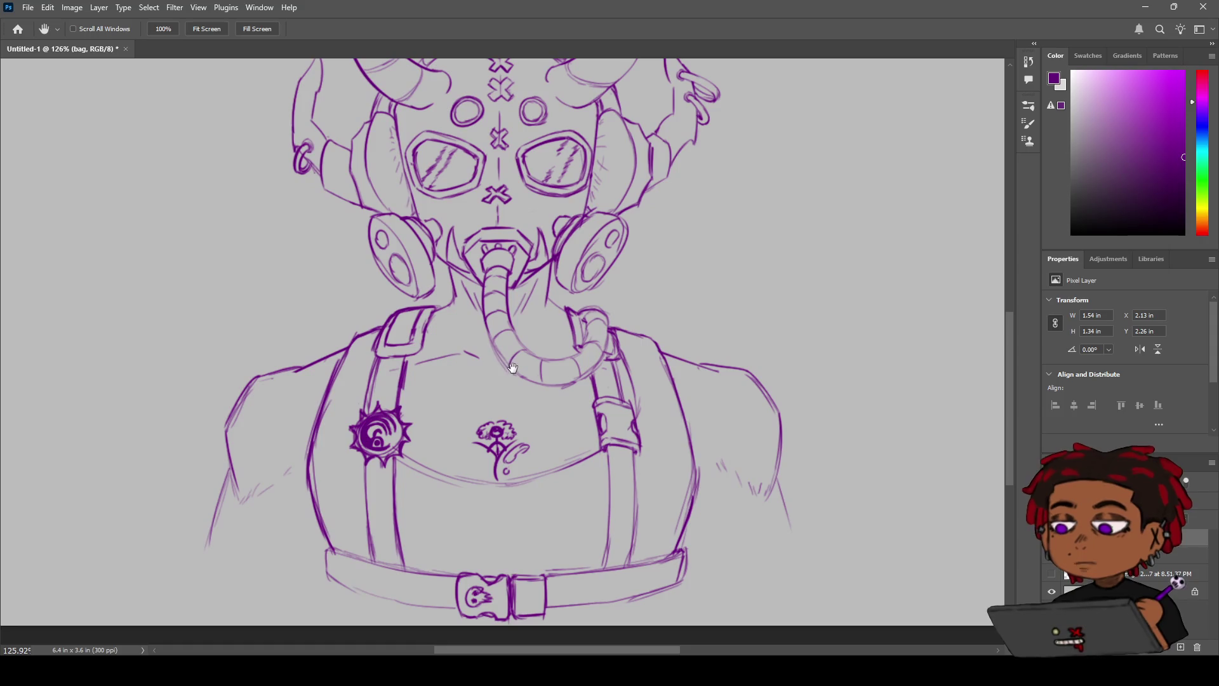
scroll(482, 388, "down", 5)
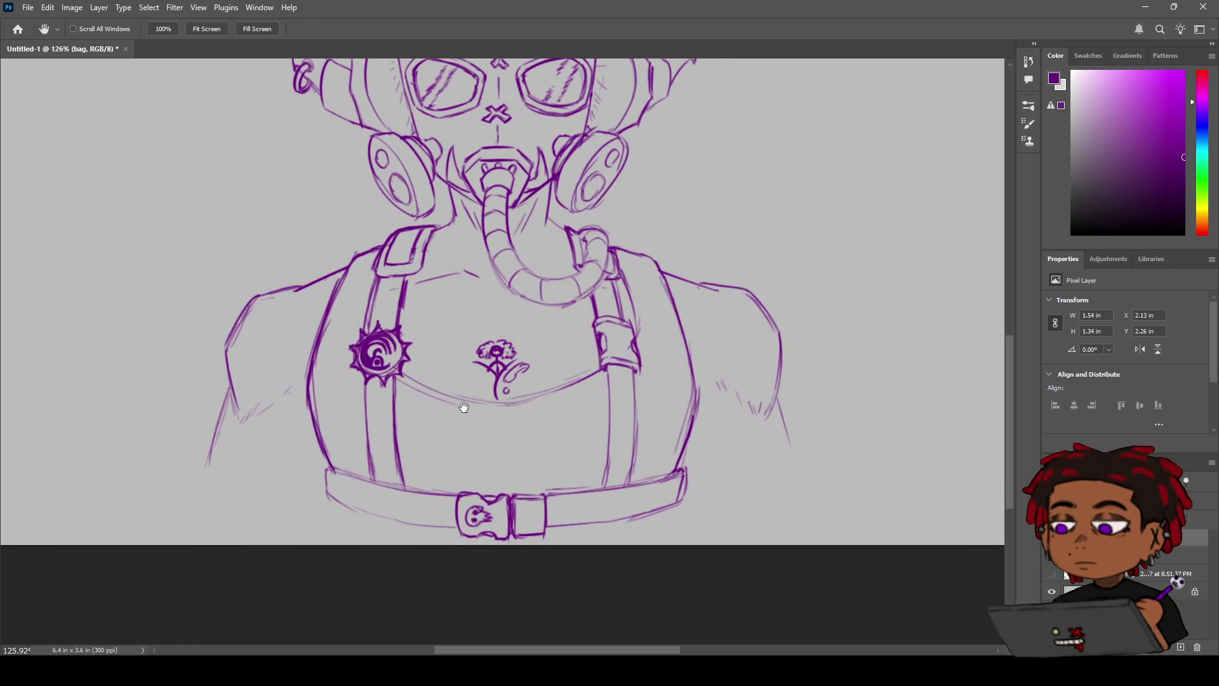
scroll(464, 407, "down", 2)
scroll(559, 419, "up", 4, "alt")
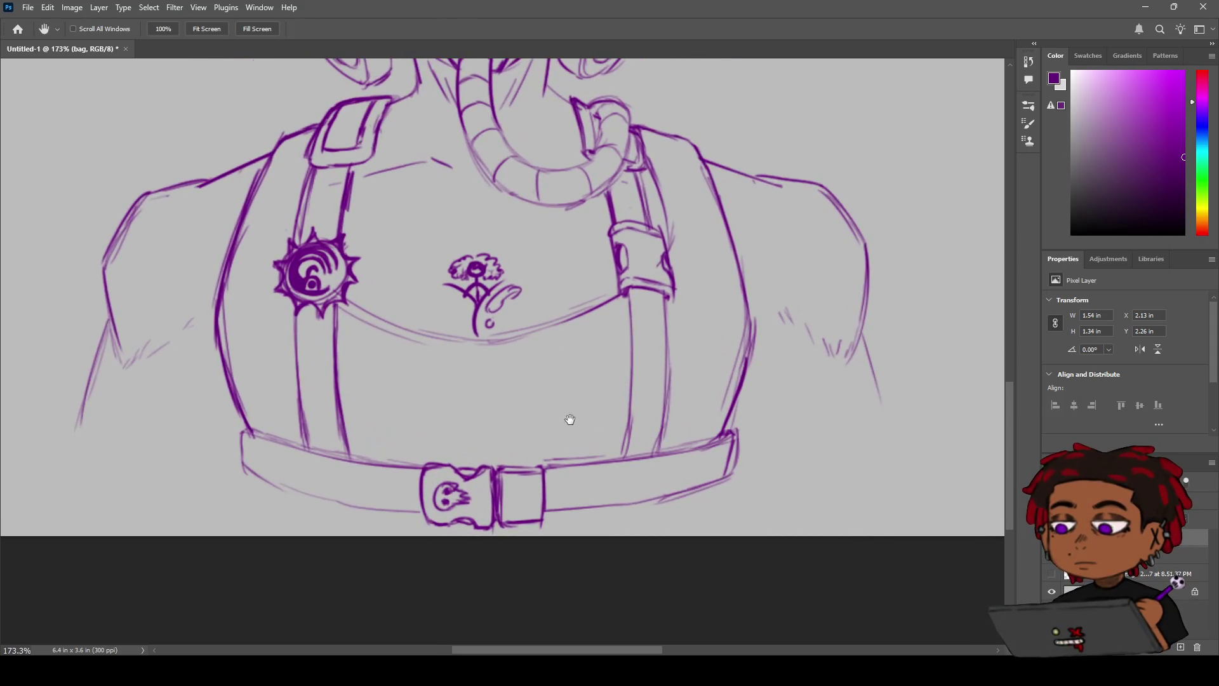
left_click_drag(569, 419, 501, 389)
scroll(544, 390, "up", 4, "alt")
Step: Retrace the left and right edges of the right chest strap as darker lines
key("b")
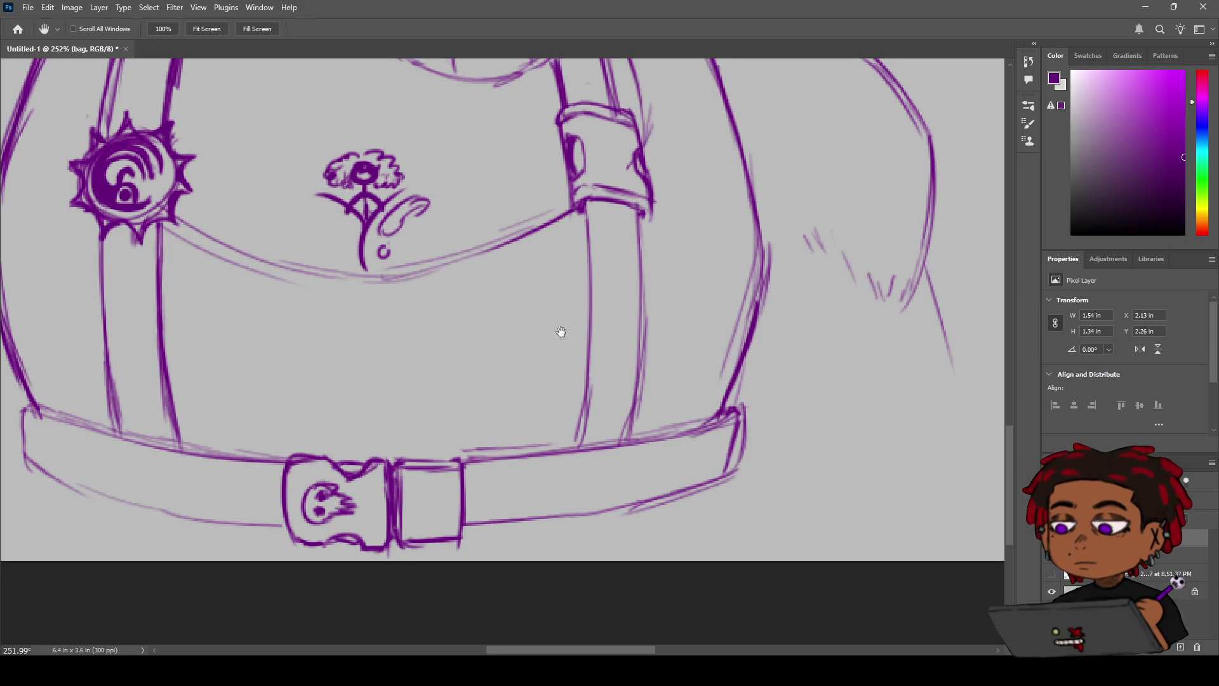
left_click_drag(558, 332, 542, 299)
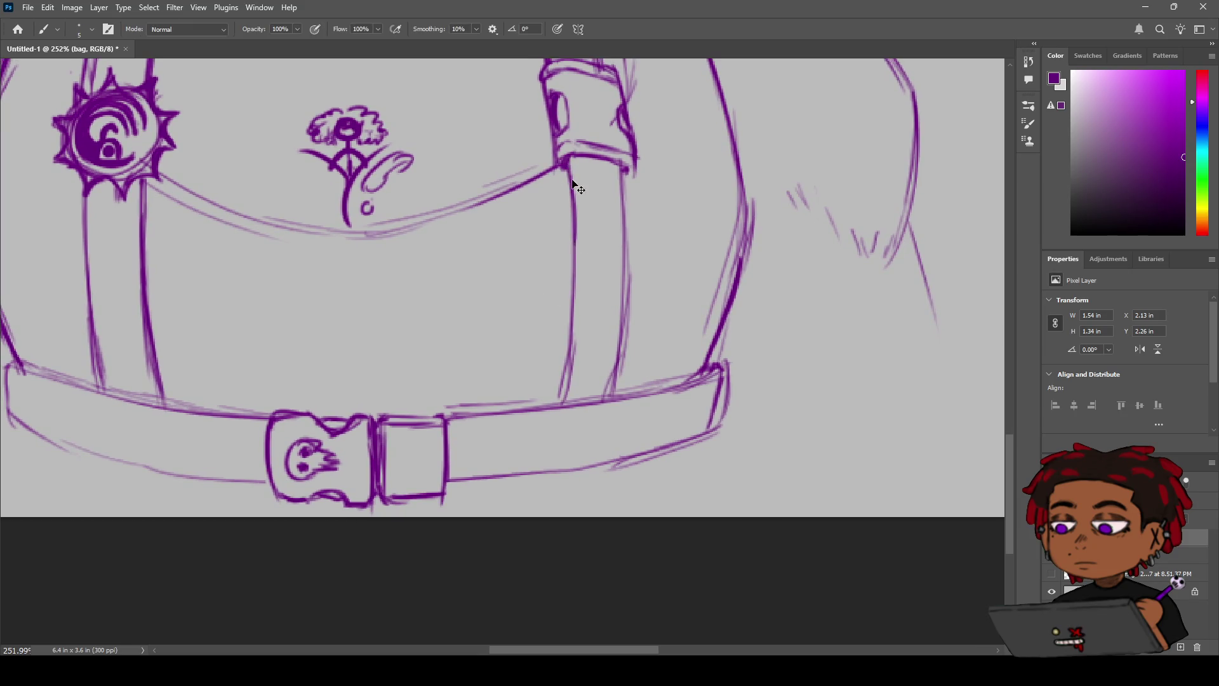
mouse_move(564, 159)
left_mouse_down()
mouse_move(578, 299)
mouse_move(560, 398)
left_mouse_up()
key("ctrl+z")
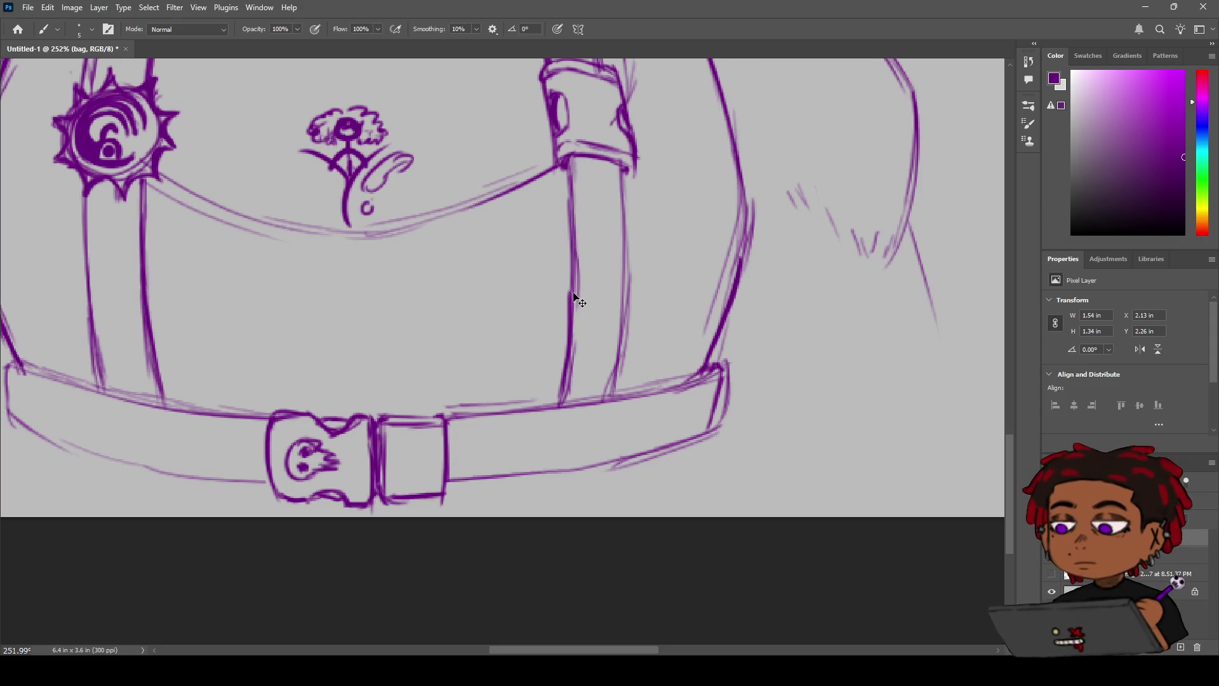
left_click_drag(571, 343, 575, 306)
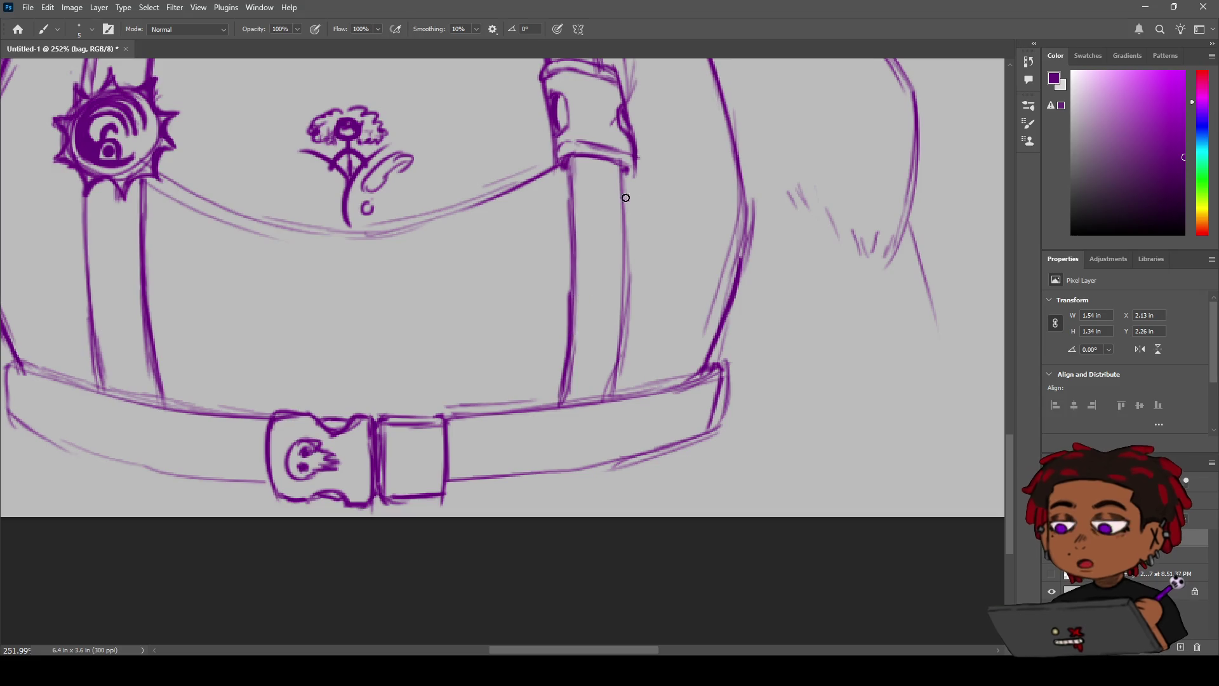
left_click_drag(621, 190, 625, 343)
key("ctrl+z")
left_click_drag(628, 257, 621, 363)
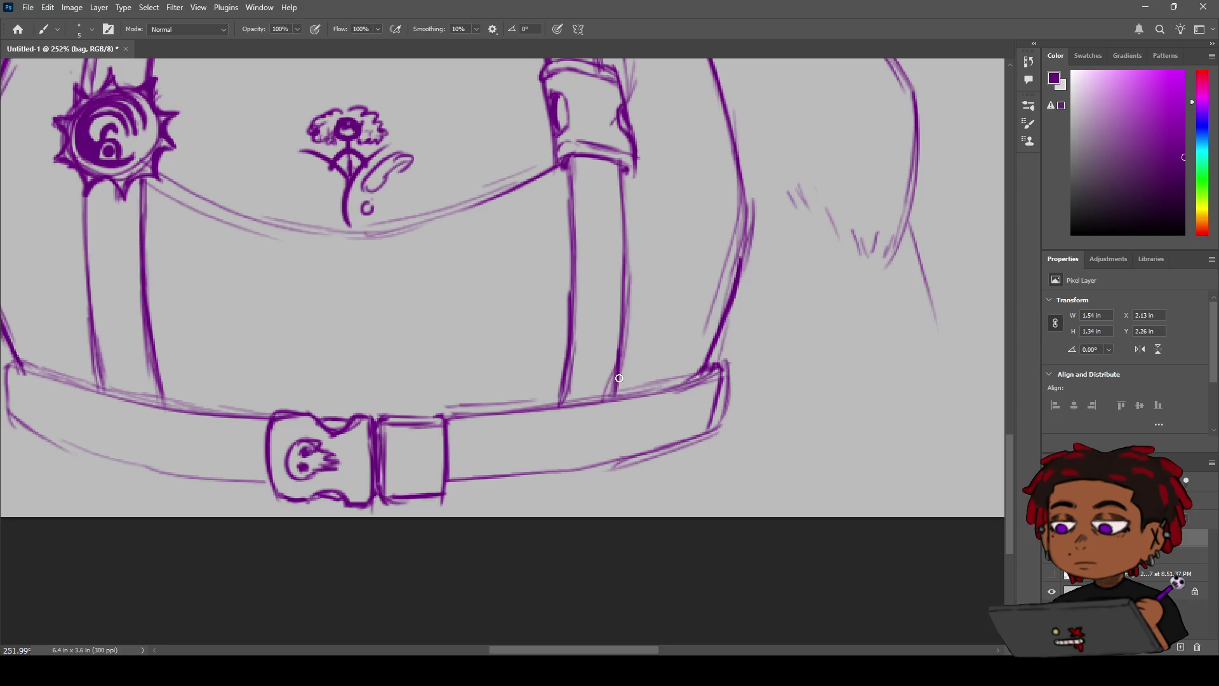
Step: Zoom out and reposition the view to check the whole torso
key("e")
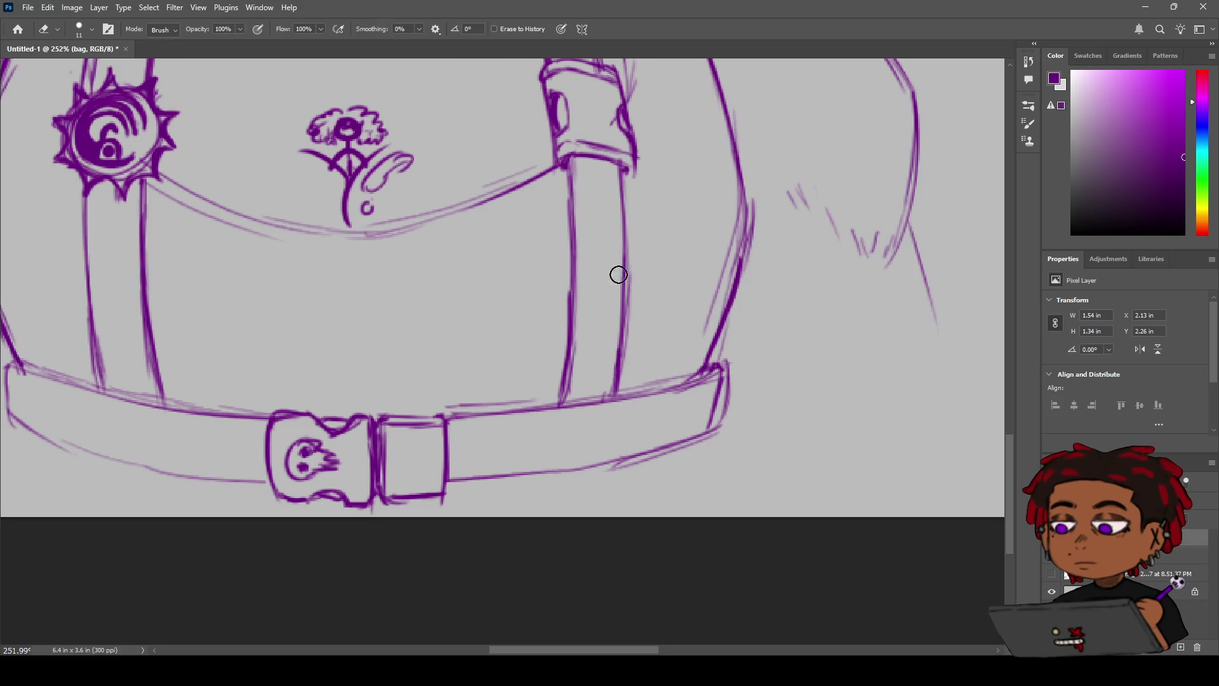
key("z")
left_click_drag(640, 290, 572, 290)
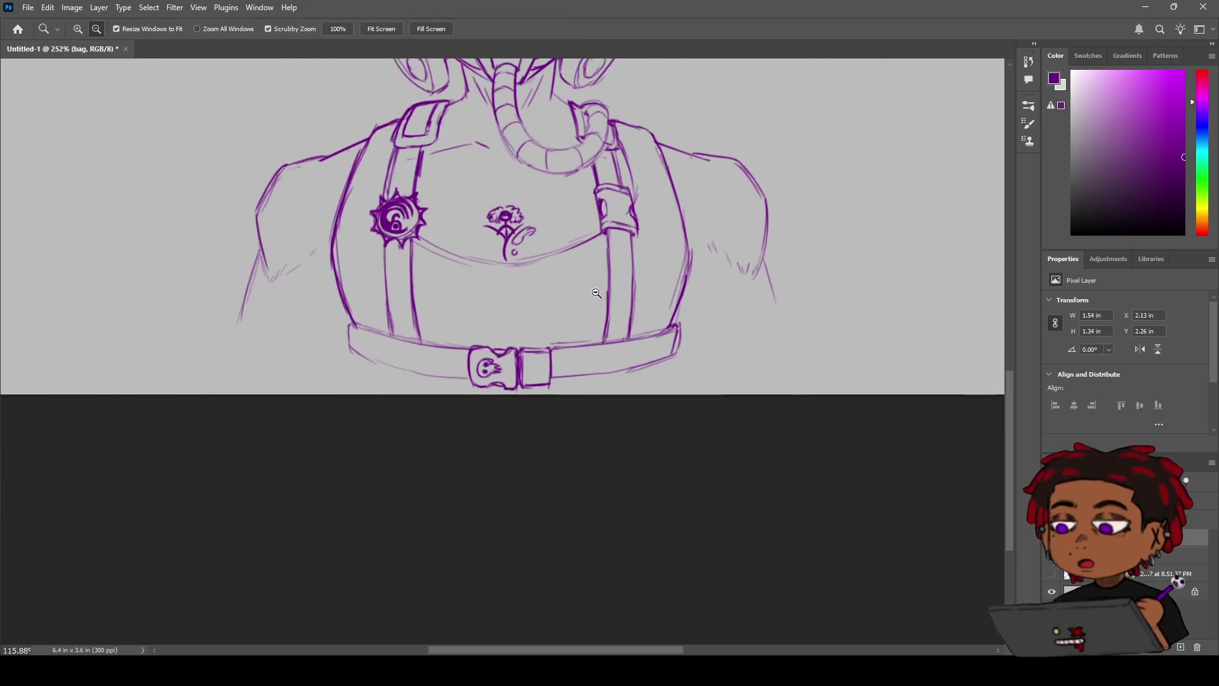
scroll(452, 271, "up", 3)
mouse_move(451, 271)
left_mouse_down()
mouse_move(536, 328)
mouse_move(488, 329)
mouse_move(449, 354)
mouse_move(473, 355)
mouse_move(438, 355)
mouse_move(511, 340)
mouse_move(522, 368)
left_mouse_up()
key("z")
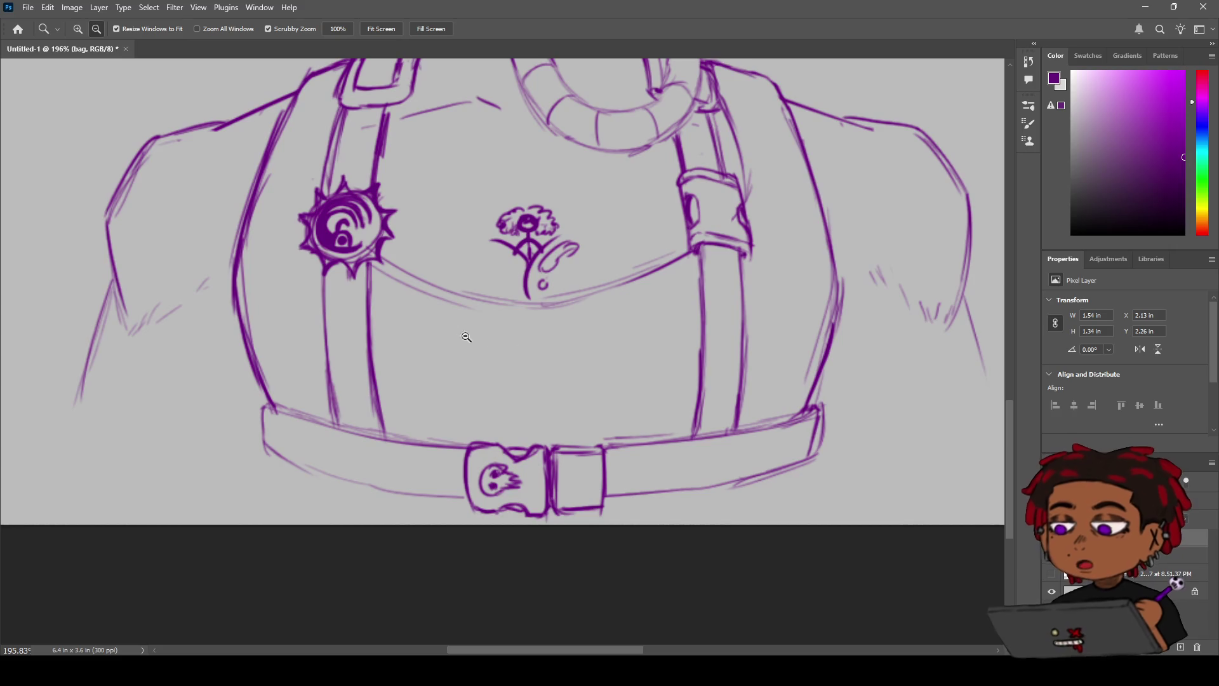
Step: Retry darker strokes on the belt's left edge and lower edge right of the buckle
key("b")
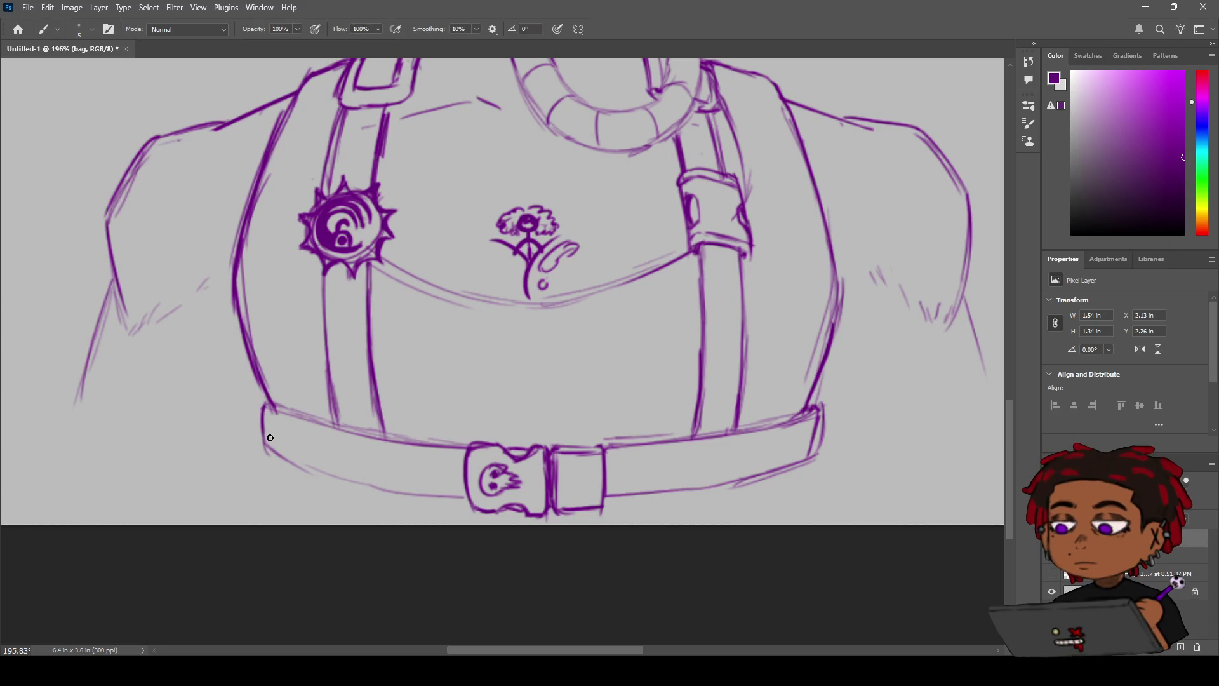
left_click_drag(267, 400, 264, 446)
key("ctrl+z")
left_click_drag(266, 402, 265, 456)
key("ctrl+z")
mouse_move(265, 402)
left_mouse_down()
mouse_move(276, 455)
mouse_move(321, 479)
mouse_move(465, 496)
left_mouse_up()
key("ctrl+z")
key("ctrl+z")
key("ctrl+z")
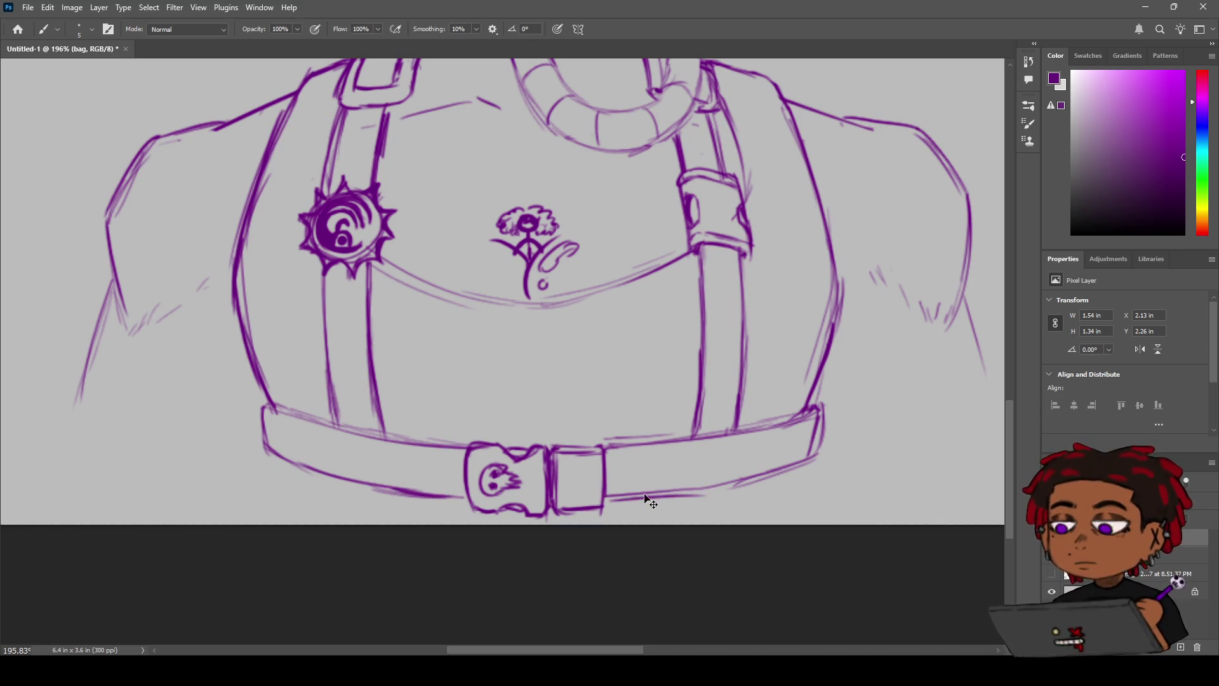
left_click_drag(748, 484, 629, 494)
key("ctrl+z")
left_click_drag(712, 487, 606, 496)
key("ctrl+z")
Step: Extend a line down from the belt's right end, then view the whole figure
key("z")
mouse_move(745, 447)
left_mouse_down()
mouse_move(699, 444)
mouse_move(731, 430)
mouse_move(636, 400)
left_mouse_up()
key("h")
scroll(683, 411, "up", 3)
key("b")
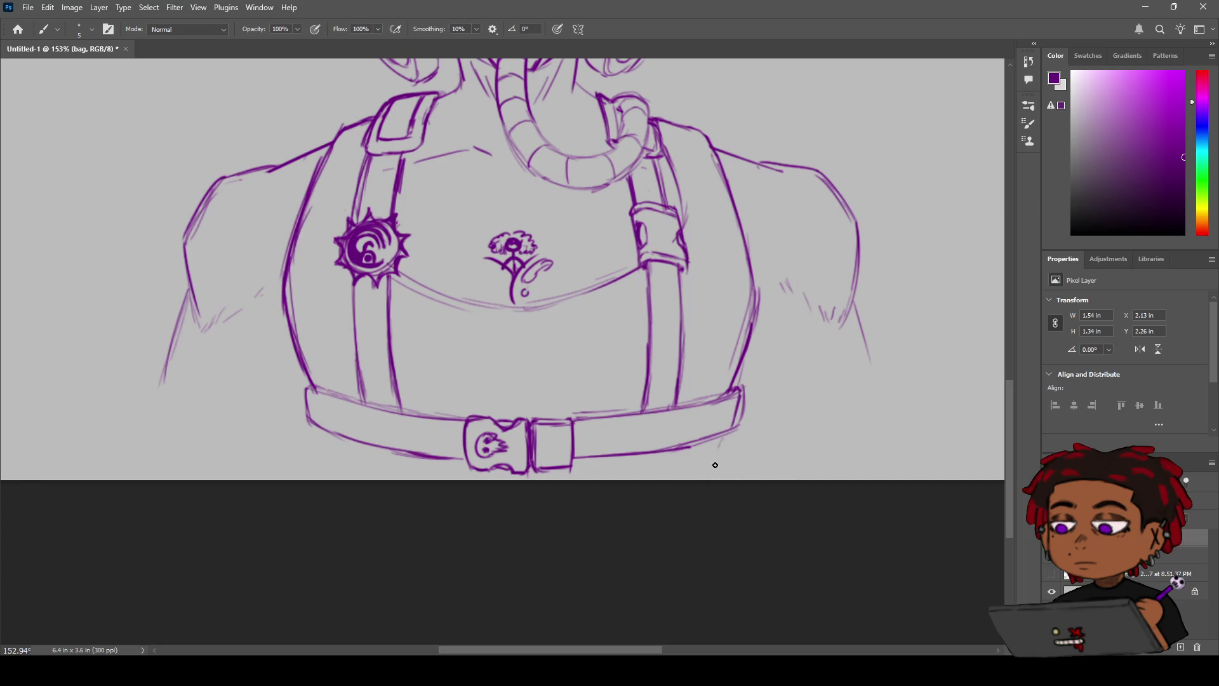
left_click_drag(719, 443, 709, 479)
key("ctrl+z")
key("z")
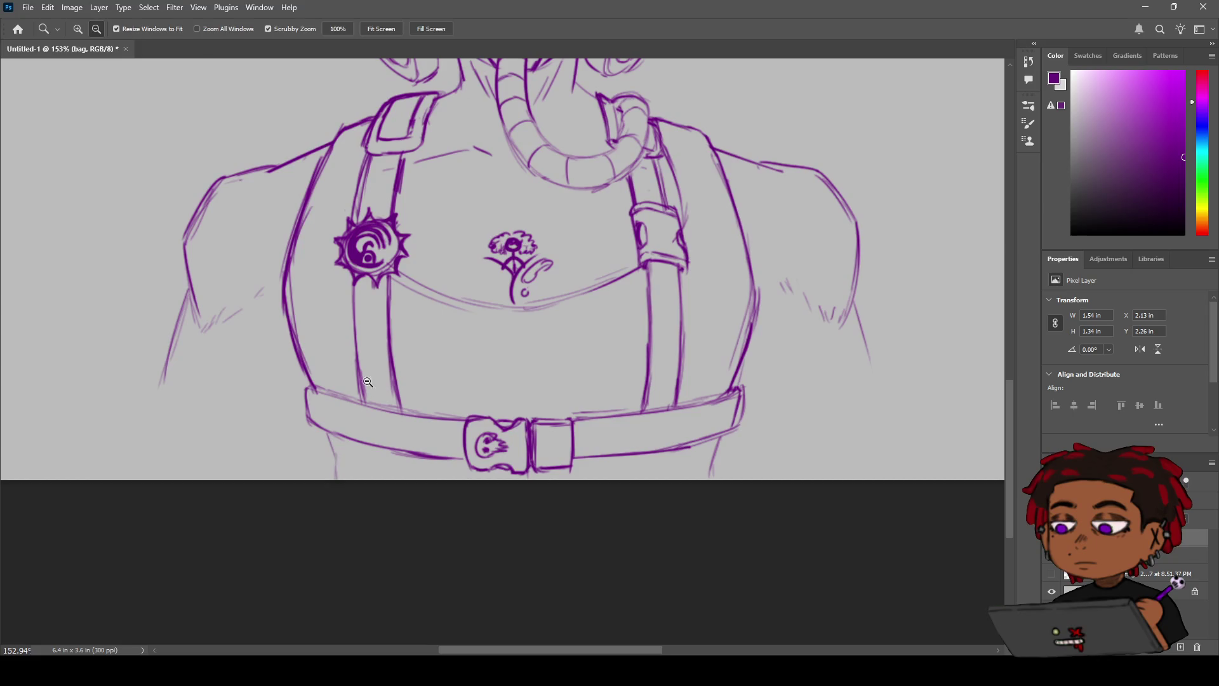
mouse_move(337, 453)
left_mouse_down()
mouse_move(299, 447)
mouse_move(335, 396)
mouse_move(306, 409)
mouse_move(348, 400)
mouse_move(324, 399)
mouse_move(482, 385)
mouse_move(457, 381)
left_mouse_up()
key("h")
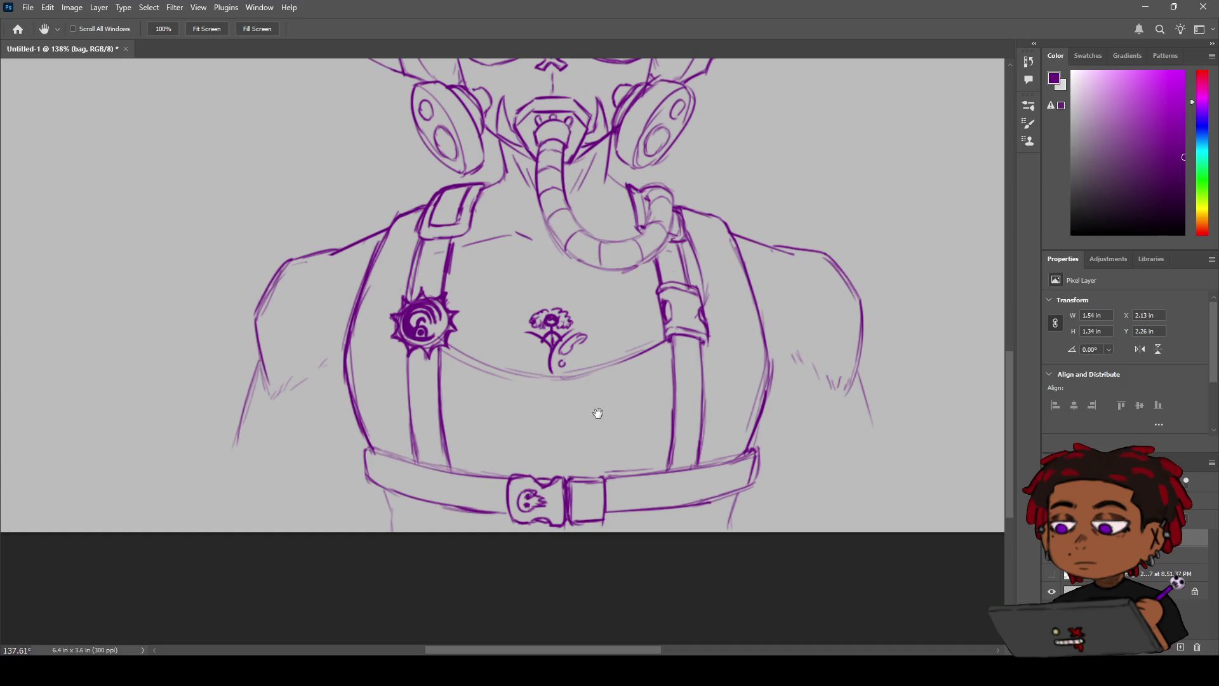
Step: Erase the flower doodle on the chest and the skull face inside the buckle
key("e")
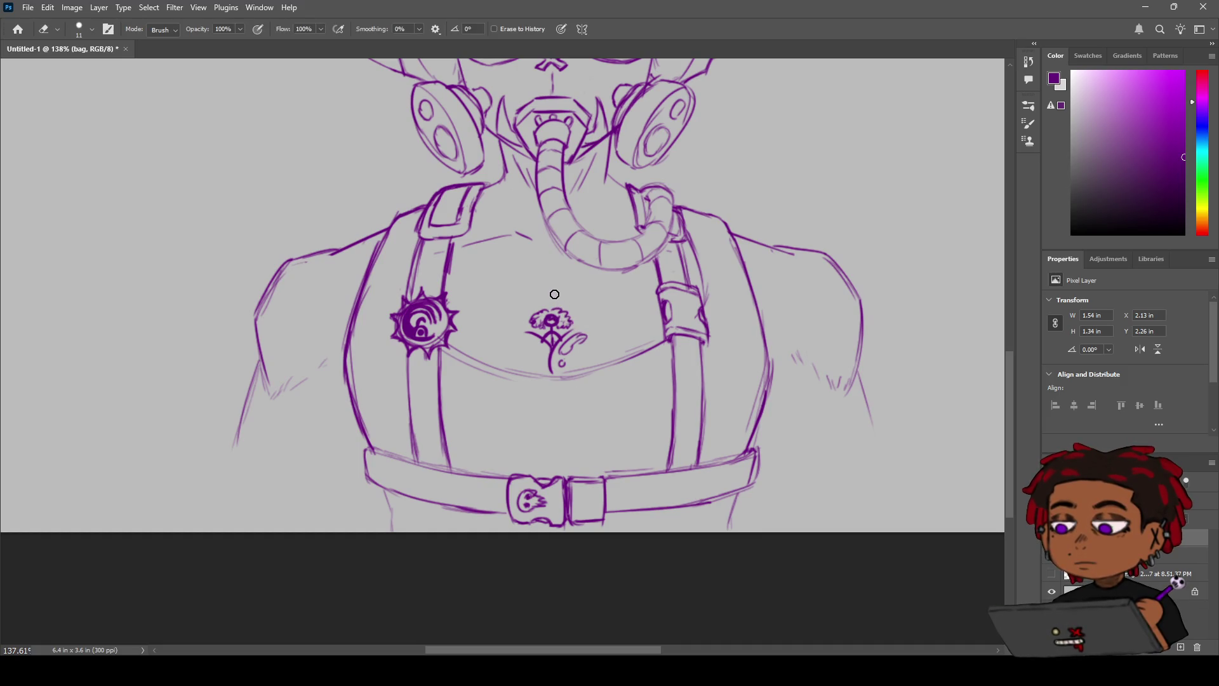
mouse_move(555, 294)
left_mouse_down()
mouse_move(534, 320)
mouse_move(581, 320)
mouse_move(583, 339)
mouse_move(562, 360)
left_mouse_up()
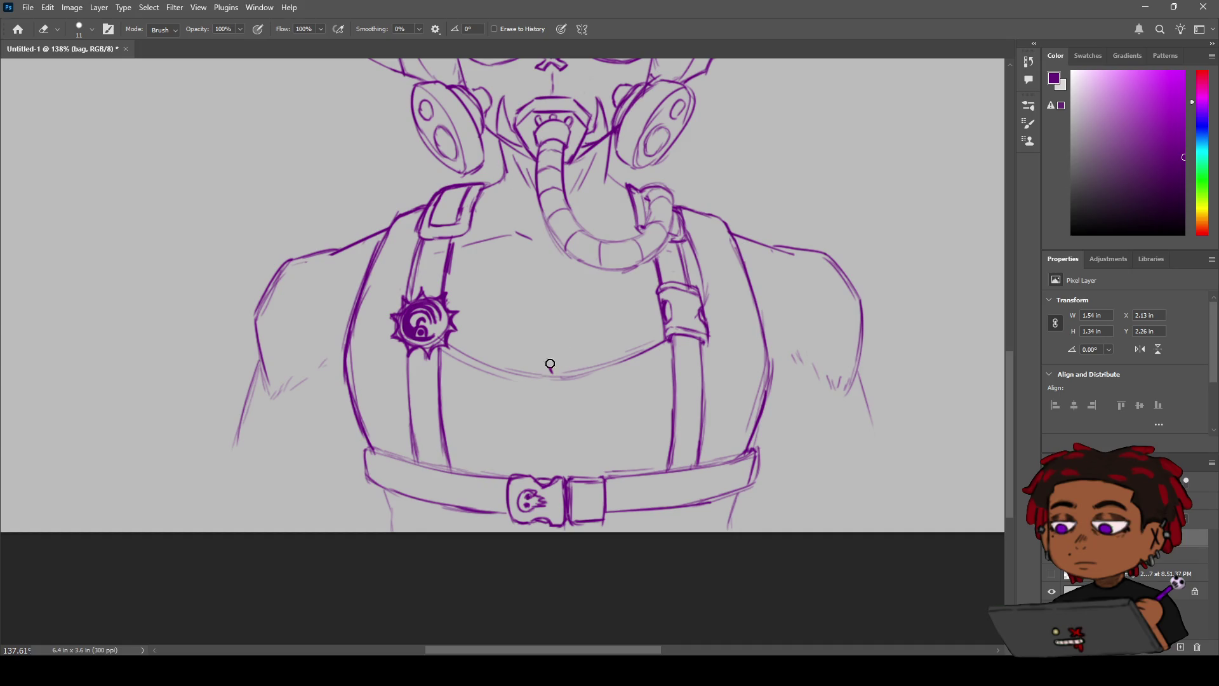
key("z")
mouse_move(569, 338)
left_mouse_down()
mouse_move(557, 336)
mouse_move(592, 325)
mouse_move(506, 291)
left_mouse_up()
key("e")
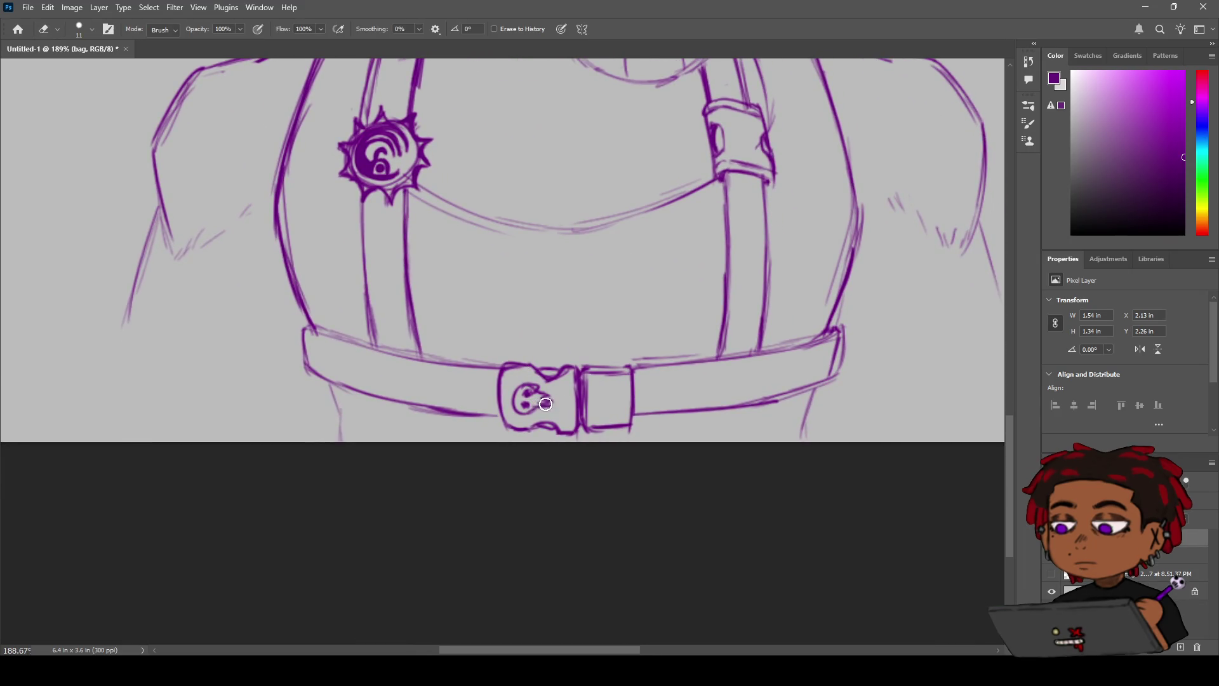
mouse_move(545, 404)
left_mouse_down()
mouse_move(519, 390)
mouse_move(522, 400)
left_mouse_up()
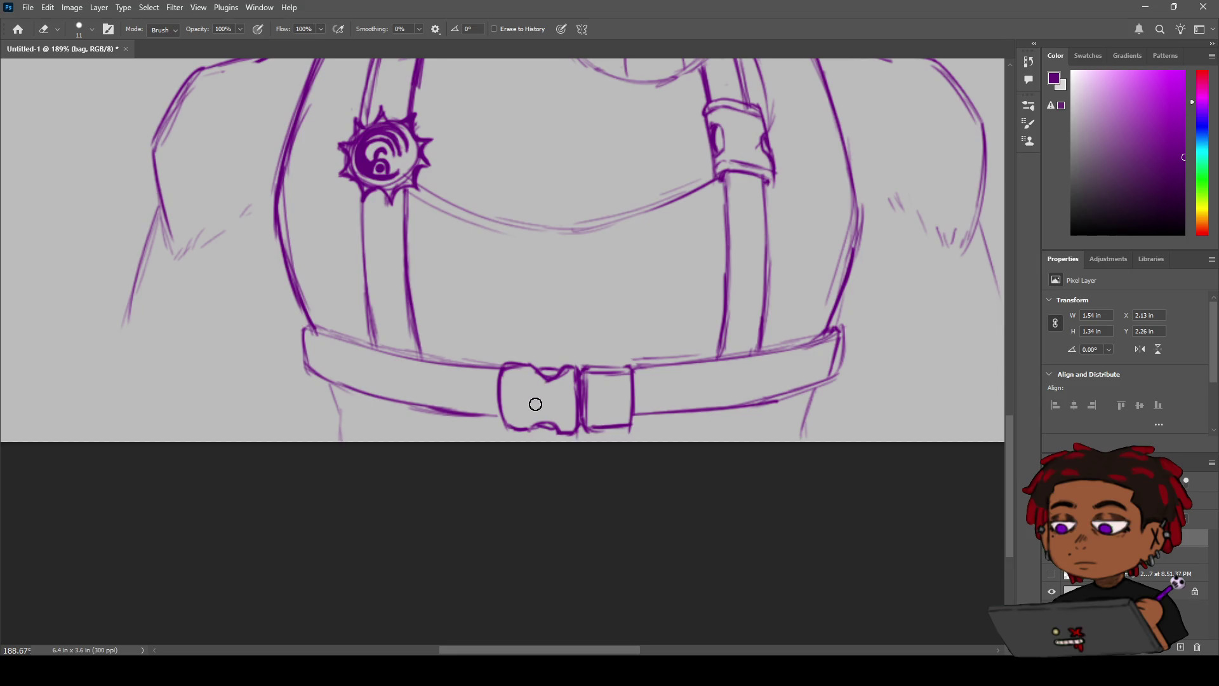
Step: Erase the redrawn skull from inside the belt buckle again
key("b")
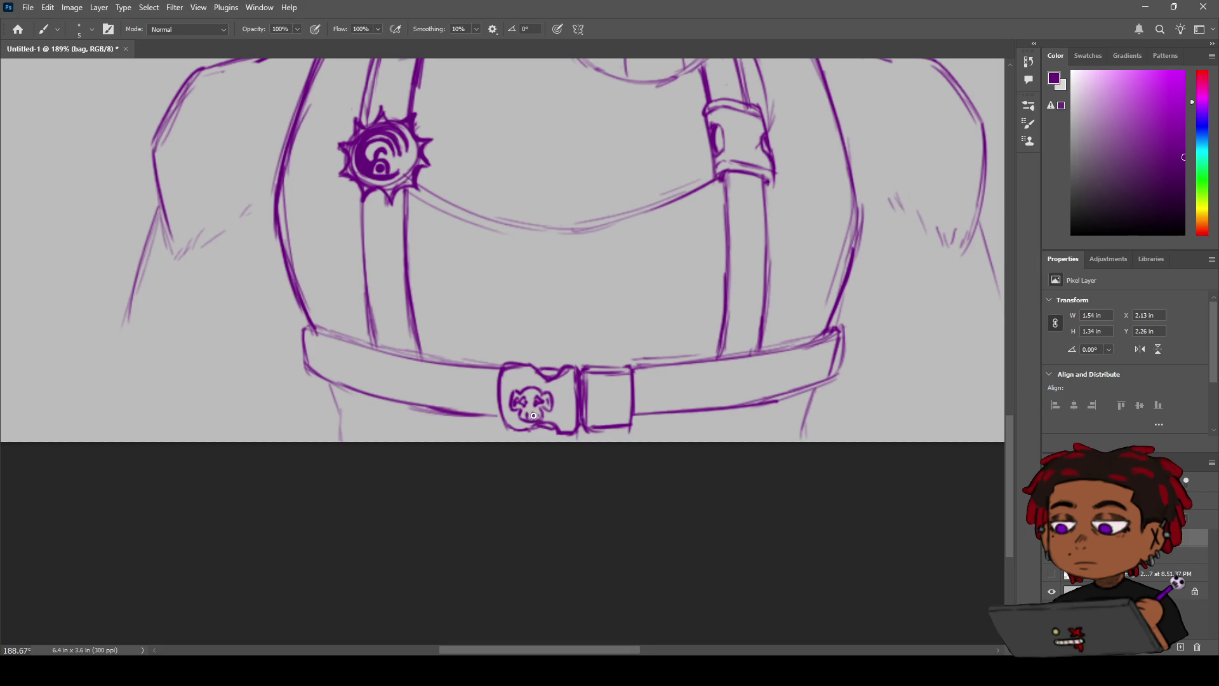
key("e")
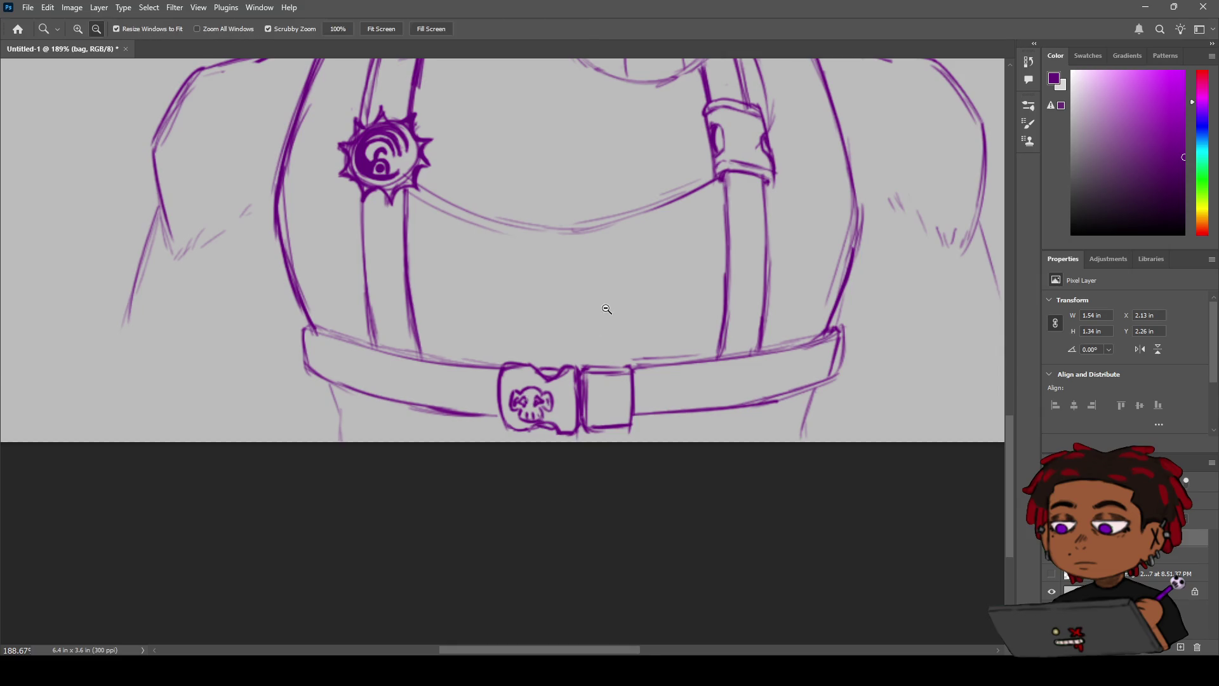
scroll(597, 318, "down", 3)
scroll(597, 318, "up", 4)
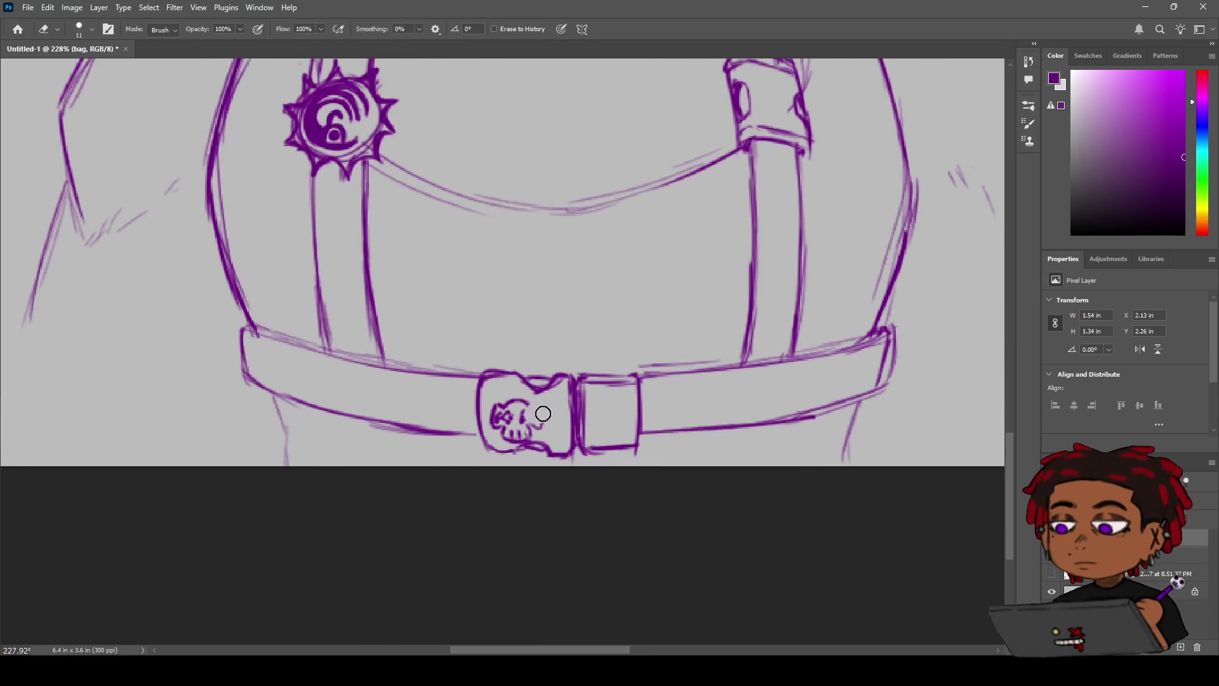
mouse_move(533, 427)
left_mouse_down()
mouse_move(489, 422)
mouse_move(509, 433)
mouse_move(512, 409)
mouse_move(496, 414)
mouse_move(498, 430)
mouse_move(512, 422)
left_mouse_up()
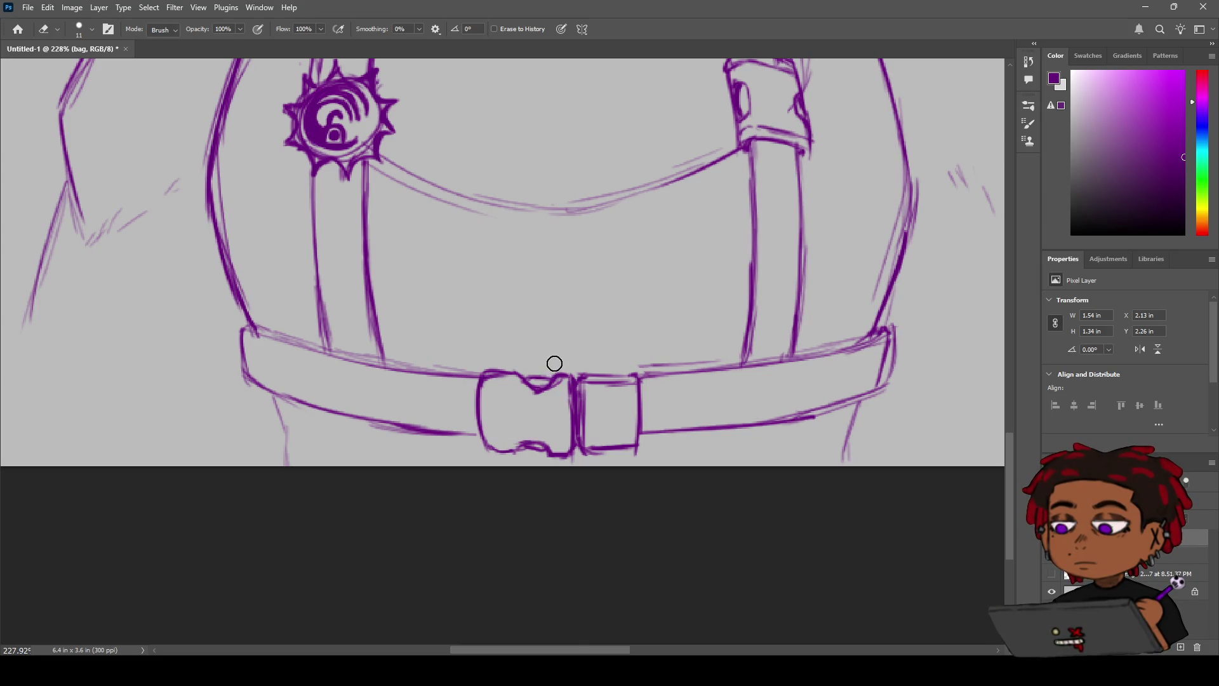
key("z")
scroll(554, 353, "down", 3)
scroll(553, 343, "up", 3)
scroll(553, 343, "down", 3)
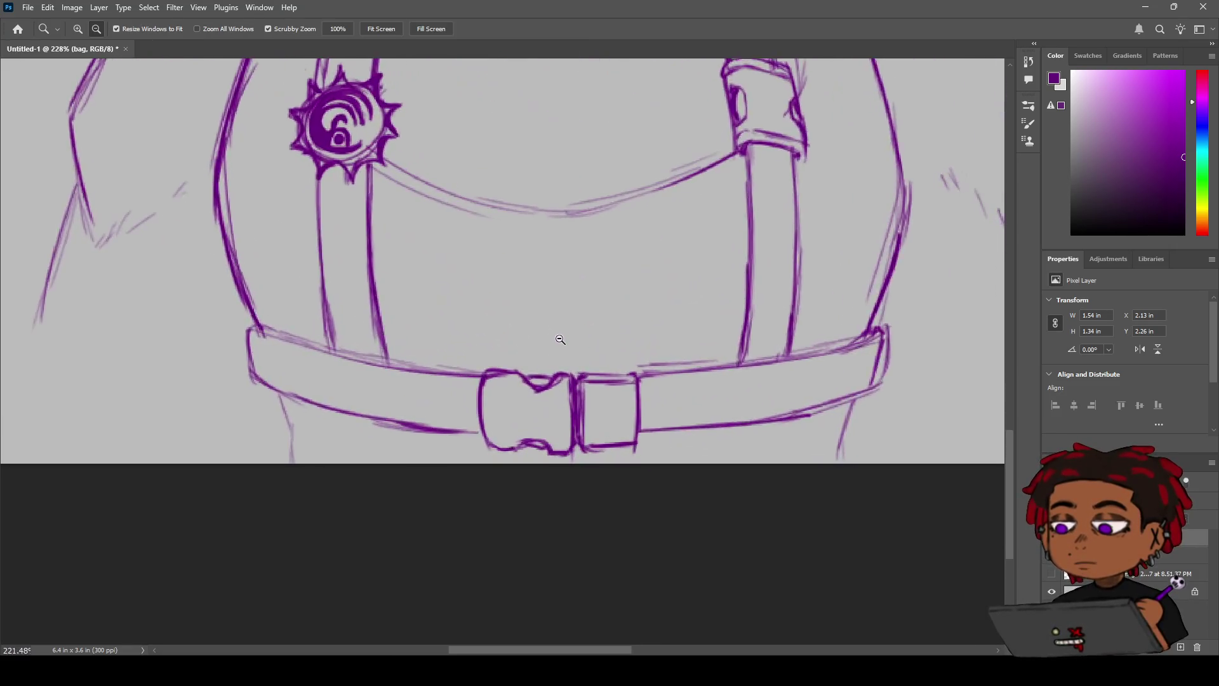
scroll(562, 337, "up", 4)
Step: Sketch strokes for a new emblem inside the buckle's left piece, removing stray hook strokes
scroll(565, 333, "up", 1)
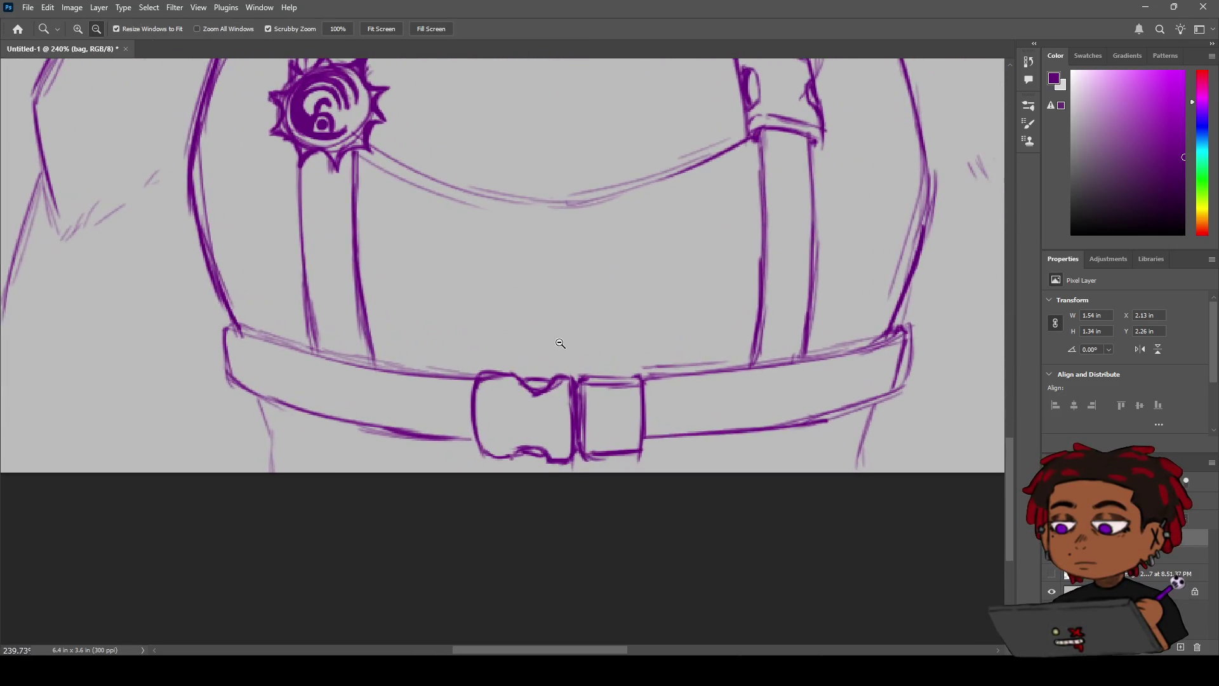
key("b")
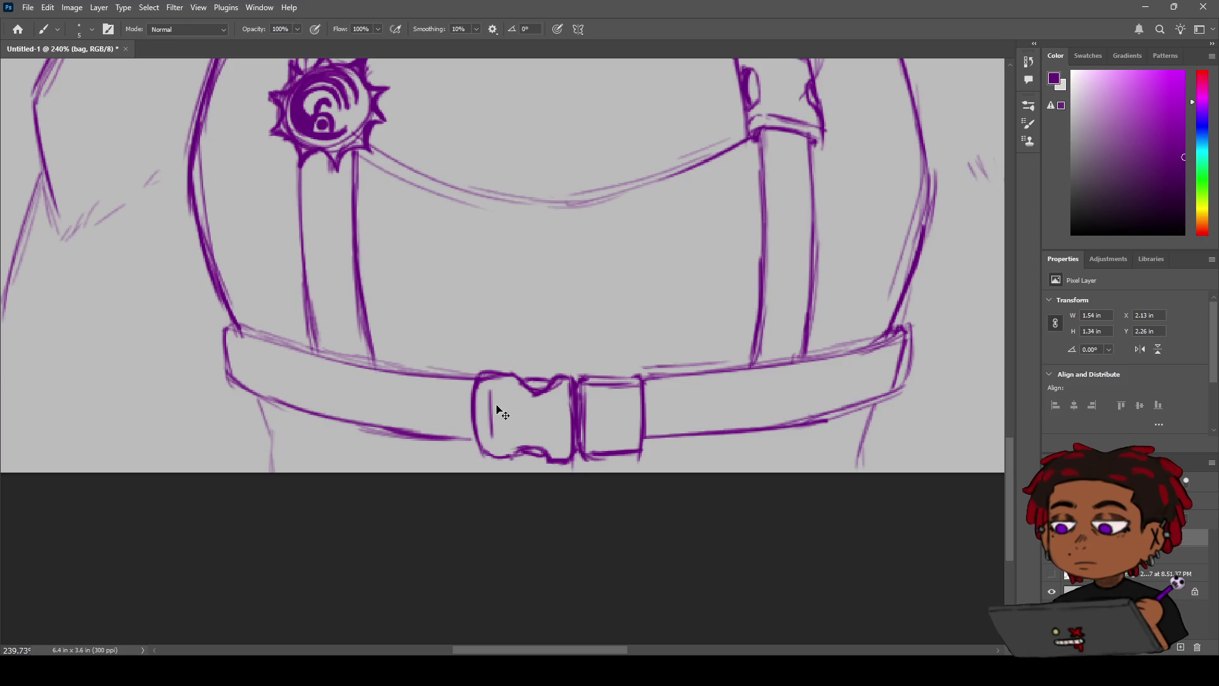
mouse_move(497, 399)
left_mouse_down()
mouse_move(497, 433)
mouse_move(536, 408)
mouse_move(537, 438)
mouse_move(553, 443)
mouse_move(529, 441)
mouse_move(534, 433)
left_mouse_up()
key("ctrl+z")
key("ctrl+z")
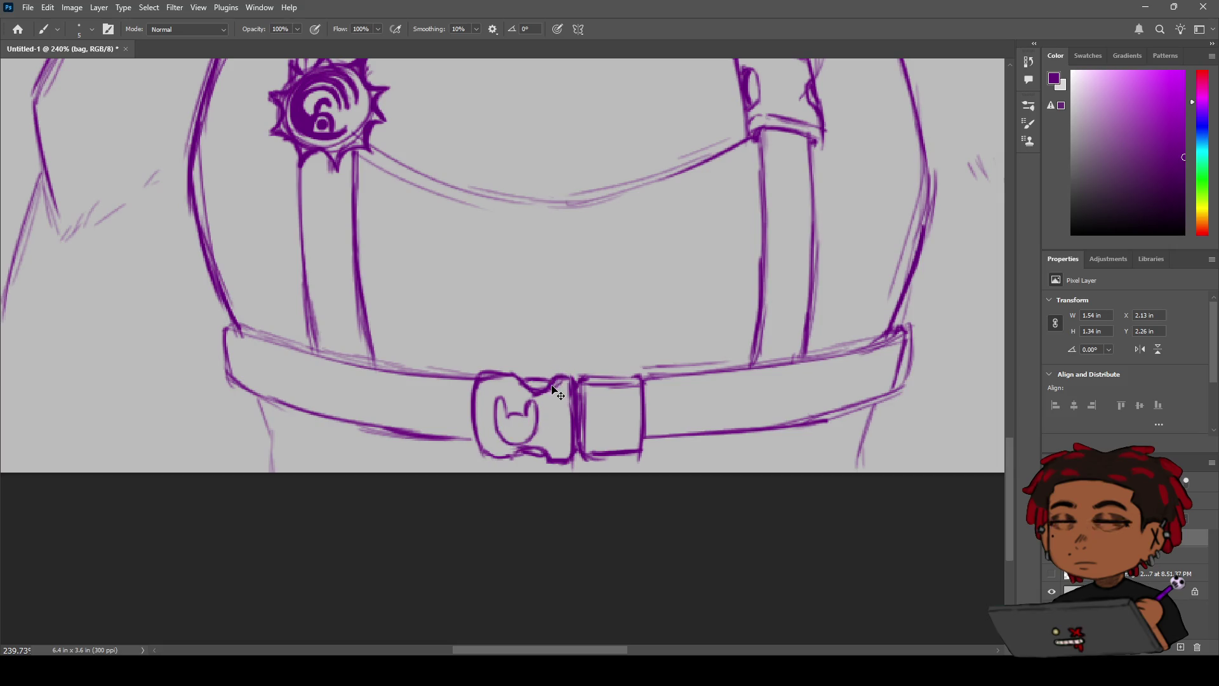
key("ctrl+z")
key("ctrl+z")
key("ctrl+z")
key("ctrl+z")
key("ctrl+z")
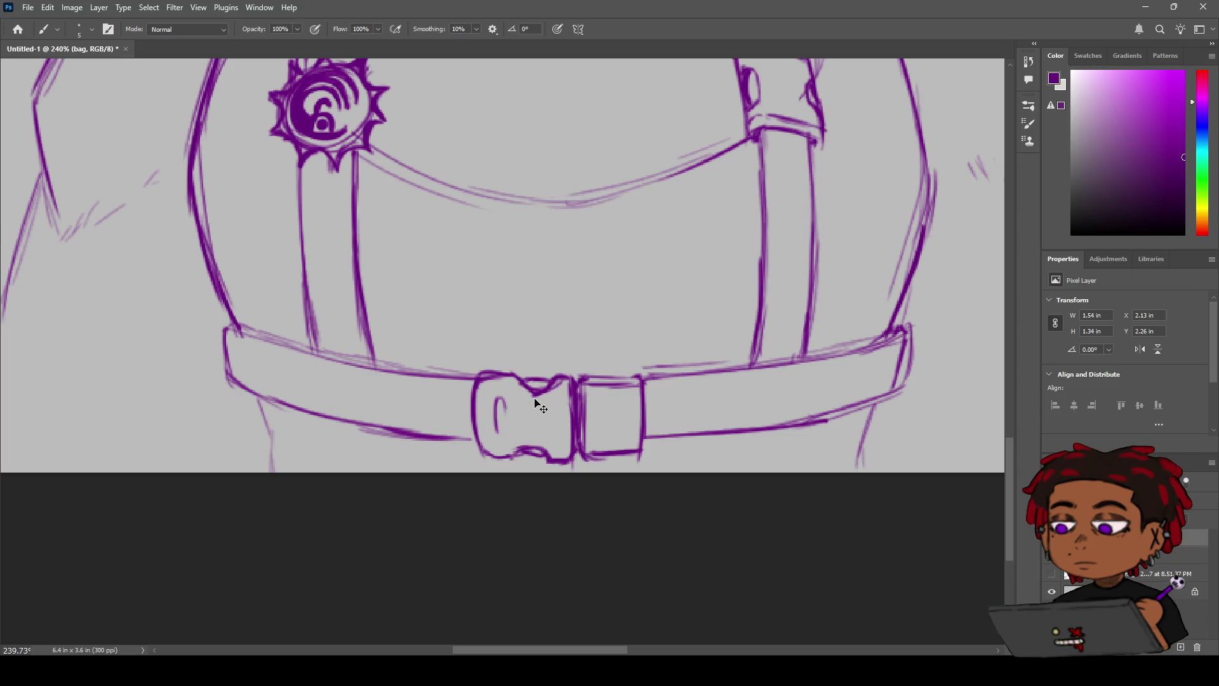
key("ctrl+z")
left_click_drag(508, 394, 495, 401)
Step: Rotate the view about 90 degrees and draw the skull's outline, eye sockets and jaw
key("r")
mouse_move(536, 428)
left_mouse_down()
mouse_move(508, 452)
mouse_move(604, 374)
left_mouse_up()
scroll(604, 374, "up", 5)
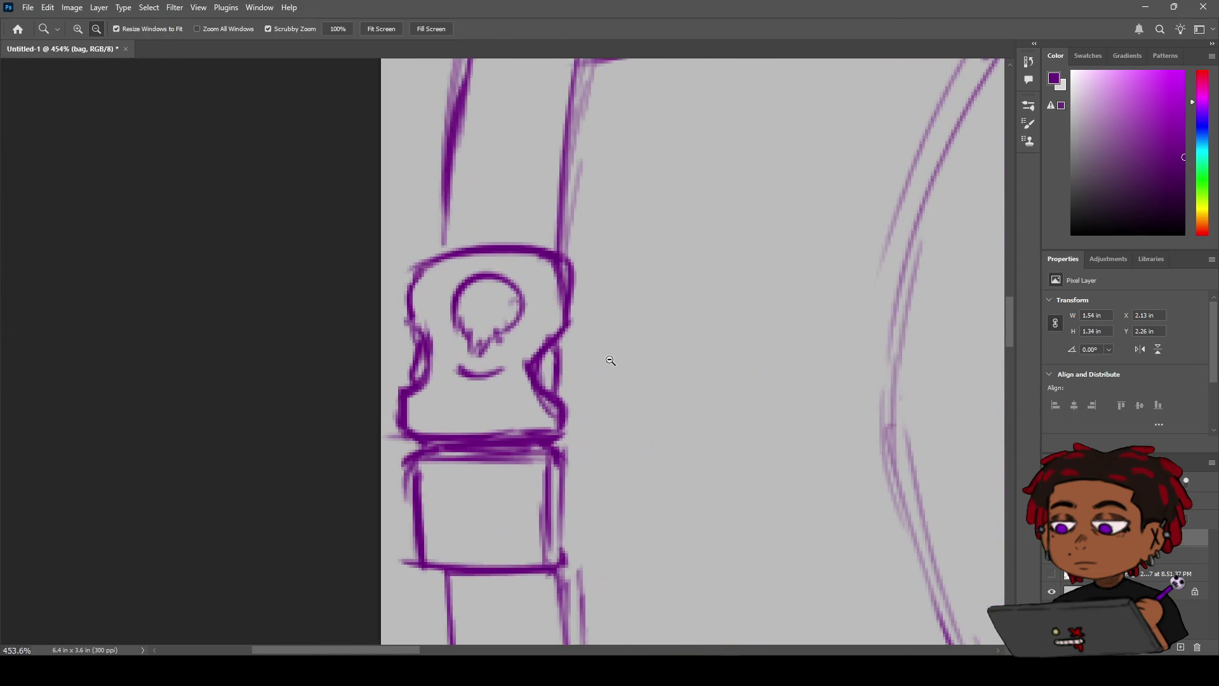
mouse_move(456, 364)
left_mouse_down()
mouse_move(463, 348)
mouse_move(480, 360)
mouse_move(503, 342)
mouse_move(508, 365)
mouse_move(488, 374)
mouse_move(453, 367)
mouse_move(456, 343)
mouse_move(474, 361)
mouse_move(507, 343)
mouse_move(482, 361)
left_mouse_up()
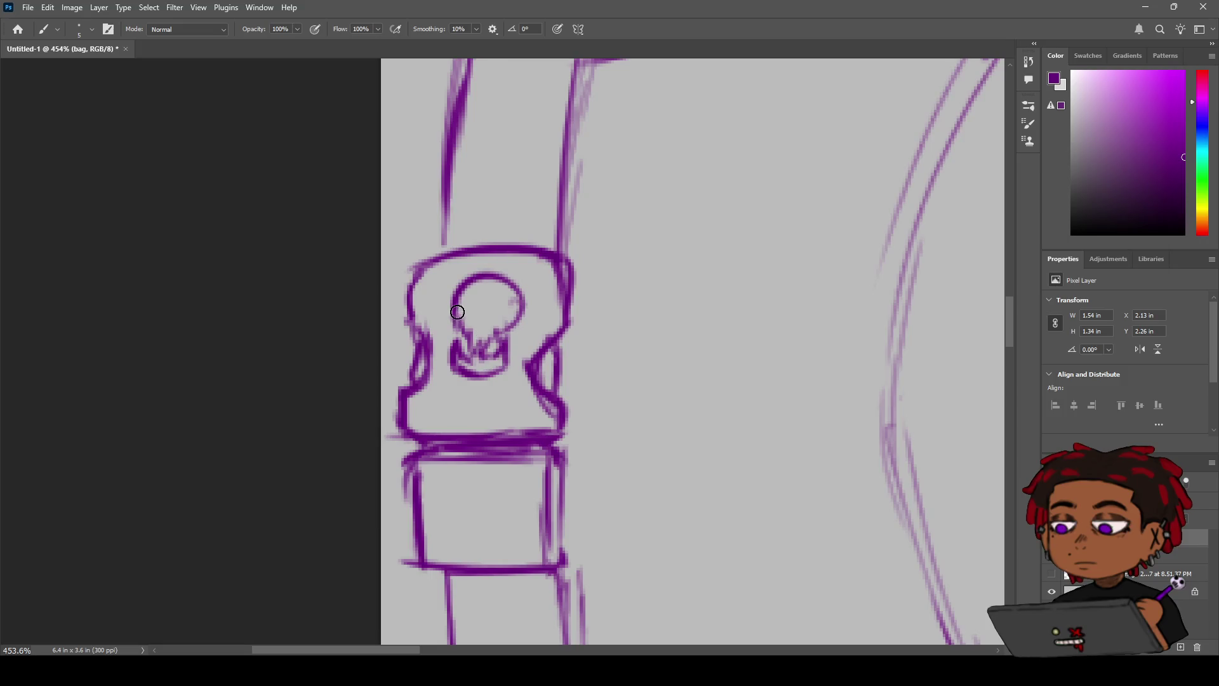
left_click_drag(457, 311, 470, 343)
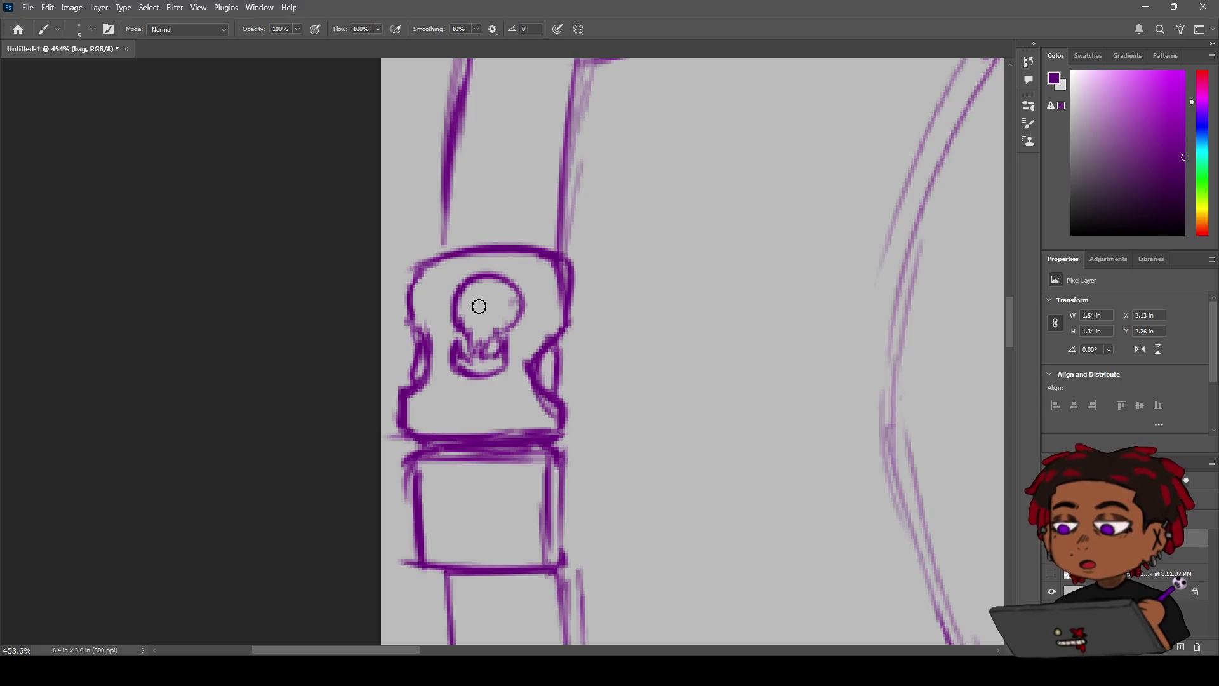
left_click_drag(467, 301, 468, 307)
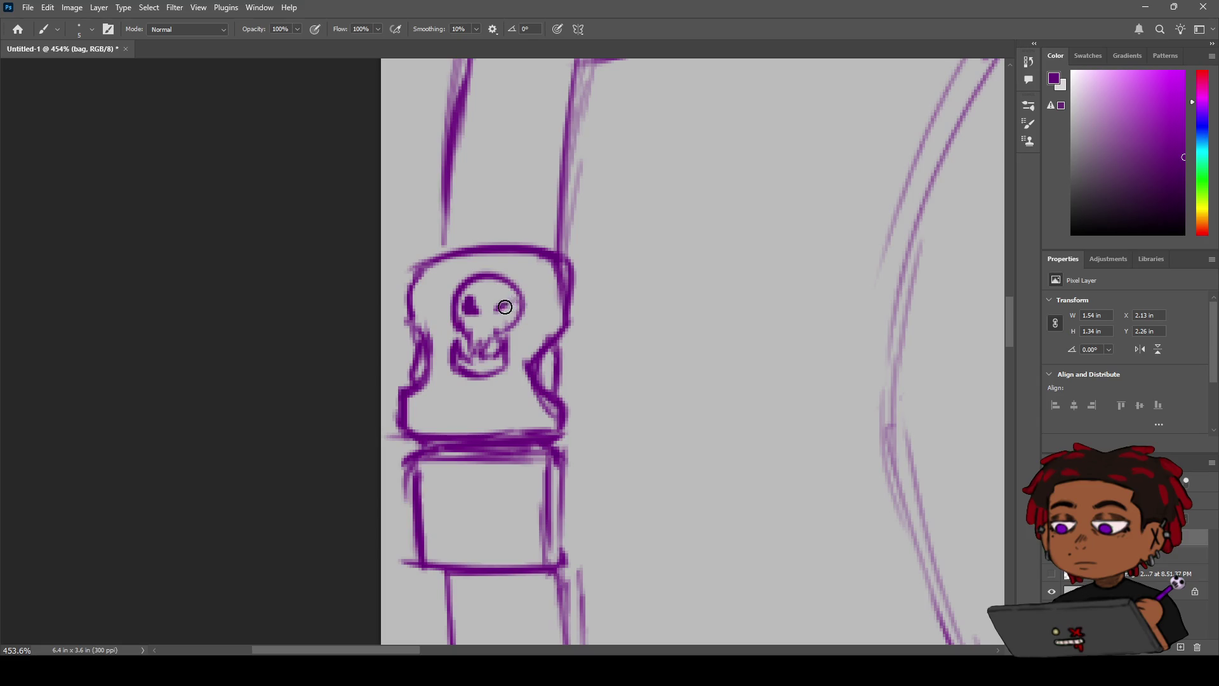
left_click_drag(497, 309, 501, 307)
mouse_move(470, 335)
left_mouse_down()
mouse_move(476, 349)
mouse_move(497, 337)
mouse_move(468, 360)
left_mouse_up()
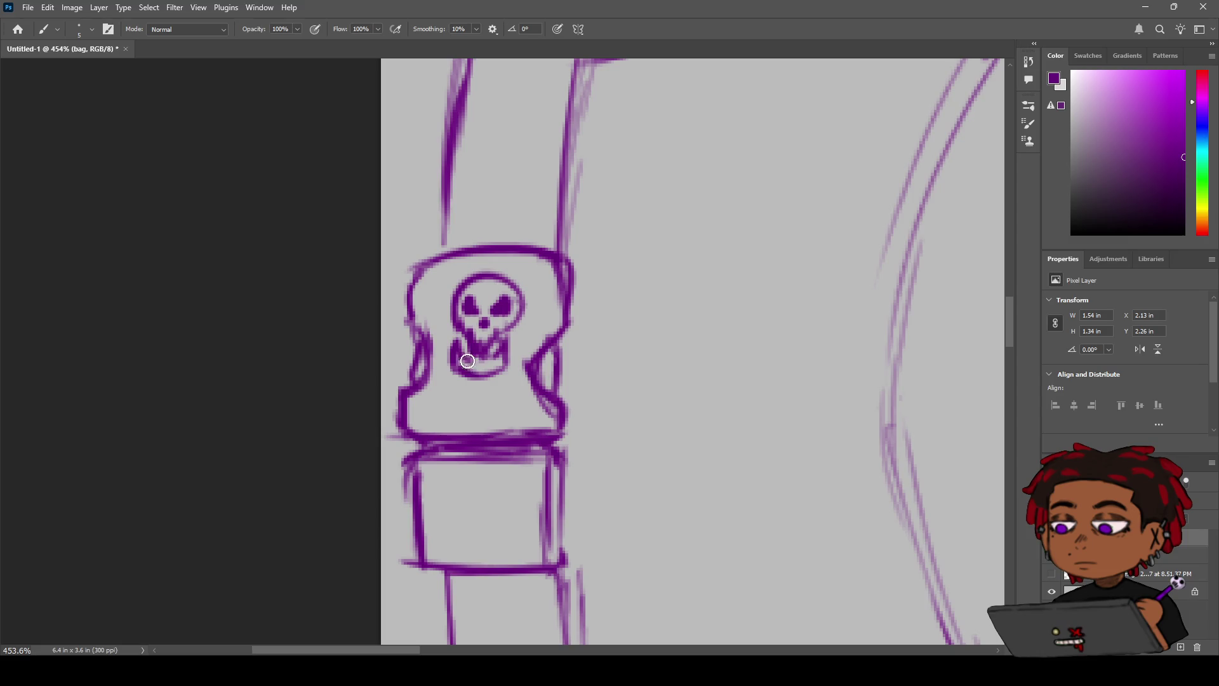
Step: Draw curved left and right horns beside the buckle skull
key("z")
mouse_move(531, 322)
left_mouse_down()
mouse_move(490, 334)
mouse_move(556, 314)
left_mouse_up()
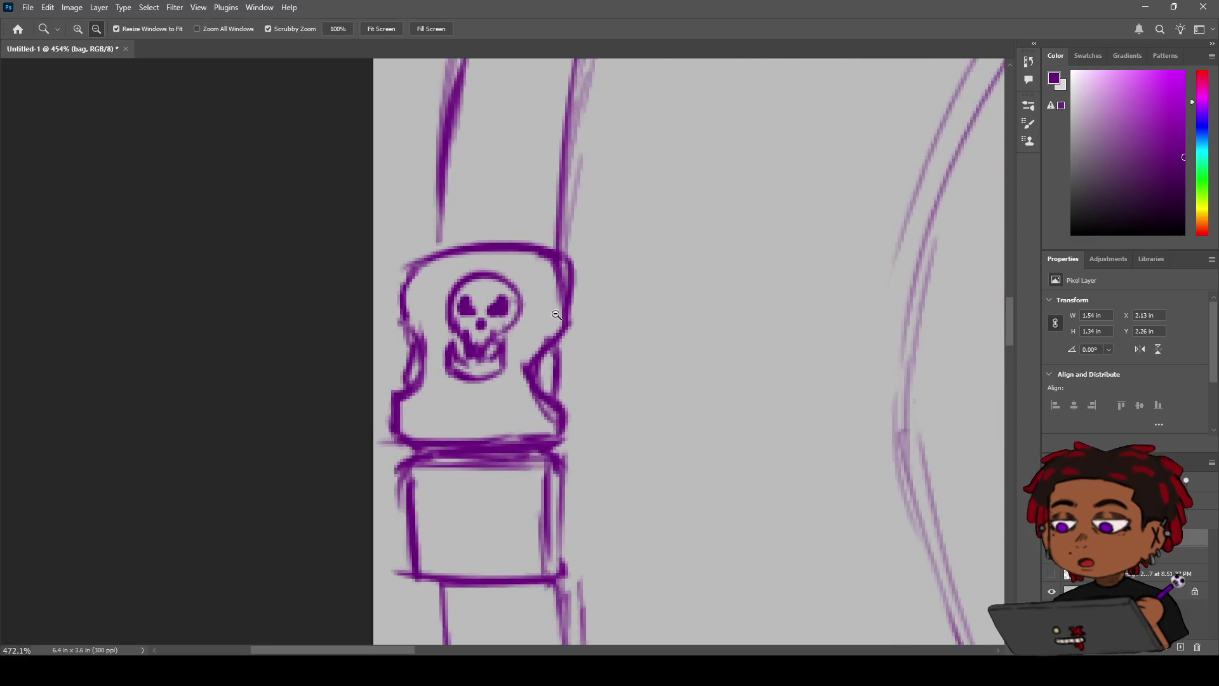
key("b")
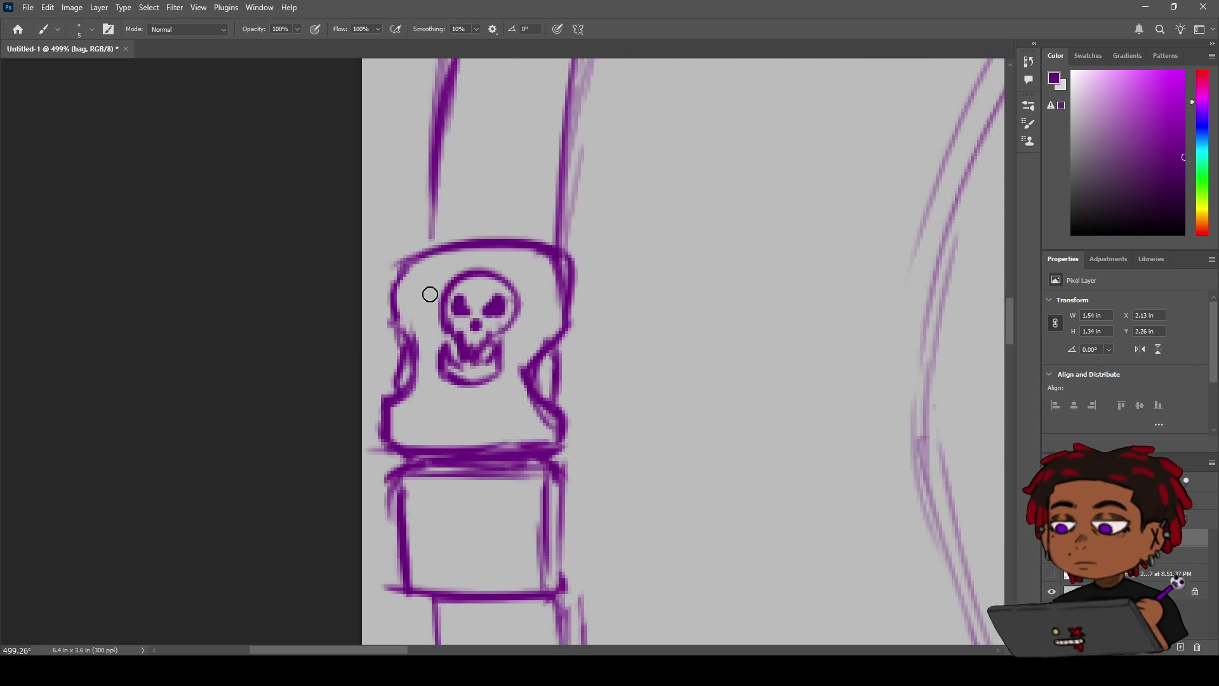
mouse_move(427, 264)
left_mouse_down()
mouse_move(424, 303)
mouse_move(440, 307)
left_mouse_up()
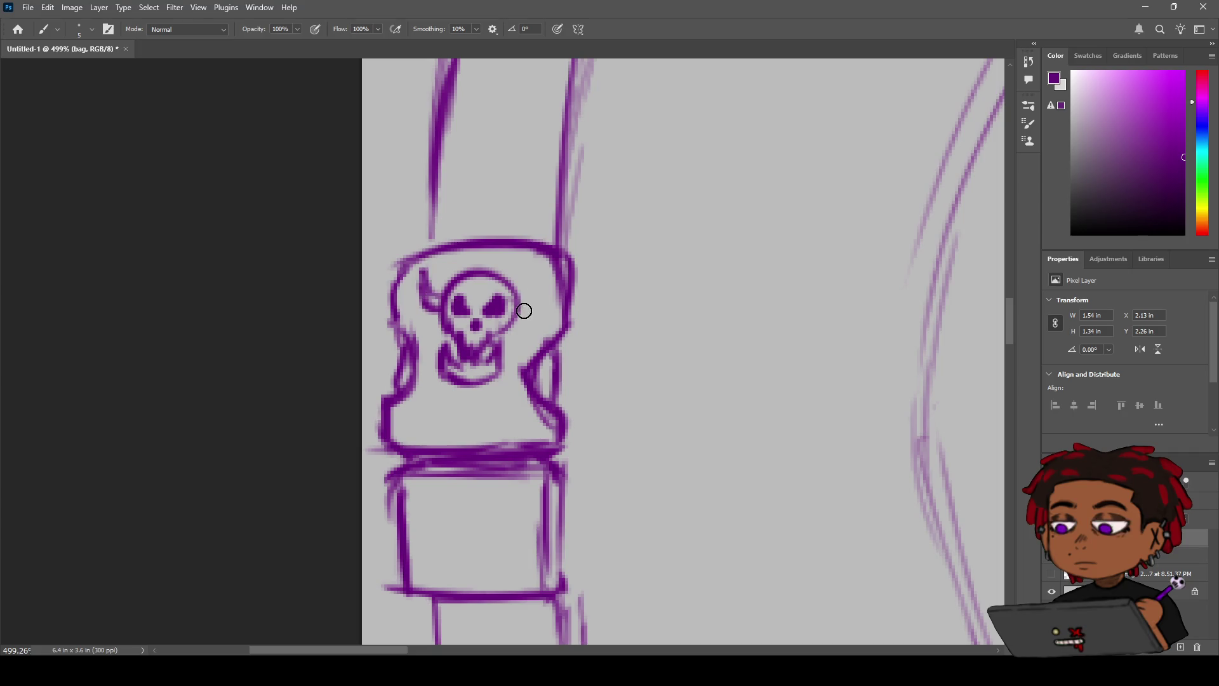
mouse_move(524, 311)
left_mouse_down()
mouse_move(536, 261)
mouse_move(534, 299)
mouse_move(534, 263)
mouse_move(517, 264)
mouse_move(577, 254)
left_mouse_up()
key("ctrl+z")
Step: Sketch a small triangular mark below the skull, discarding rejected zigzag strokes
key("z")
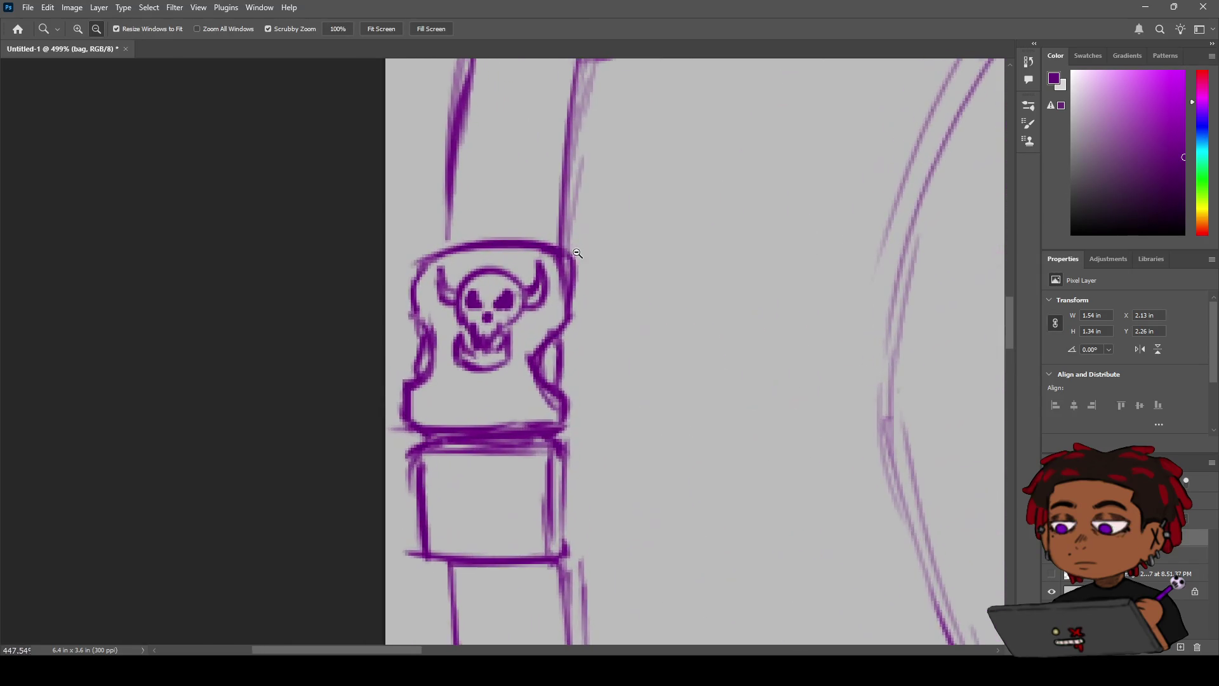
key("b")
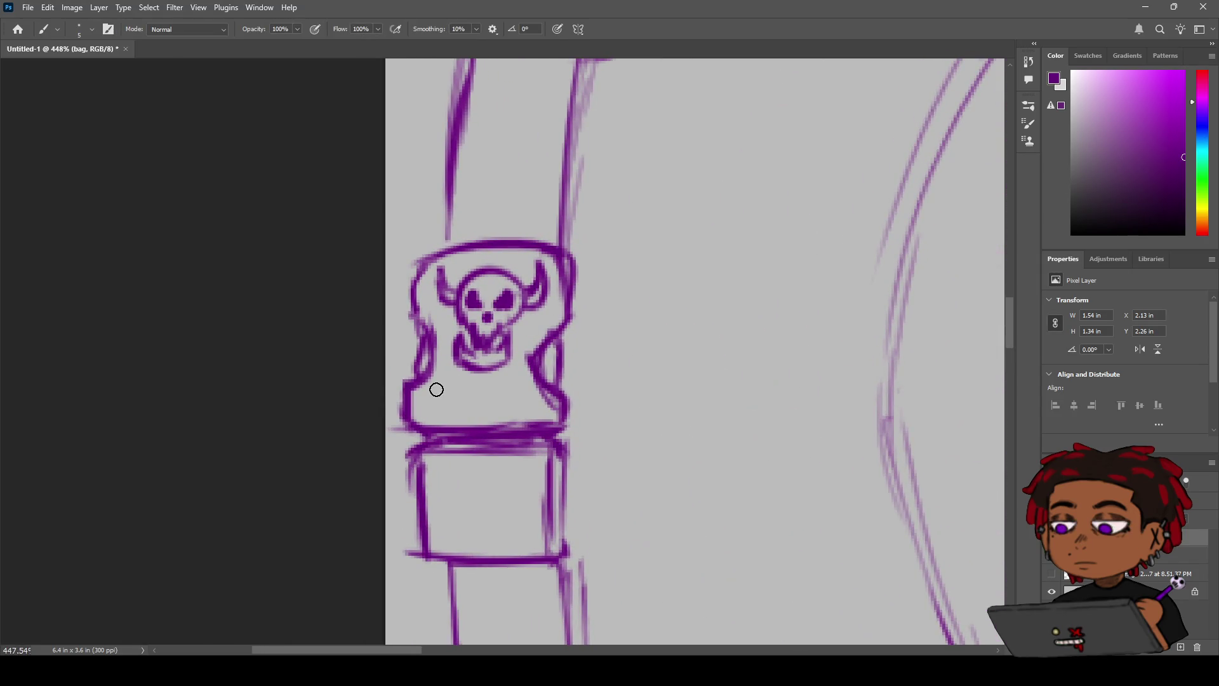
mouse_move(459, 396)
left_mouse_down()
mouse_move(421, 423)
mouse_move(476, 381)
mouse_move(468, 411)
mouse_move(498, 382)
mouse_move(518, 397)
mouse_move(546, 381)
left_mouse_up()
key("ctrl+z")
key("ctrl+z")
key("ctrl+z")
mouse_move(443, 386)
left_mouse_down()
mouse_move(462, 418)
mouse_move(500, 394)
mouse_move(515, 411)
mouse_move(505, 388)
mouse_move(515, 411)
mouse_move(508, 391)
mouse_move(471, 415)
mouse_move(443, 386)
mouse_move(432, 412)
left_mouse_up()
Step: Zoom out, level the canvas rotation, and try a purple fill around the straps
key("ctrl+z")
key("z")
mouse_move(491, 377)
left_mouse_down()
mouse_move(648, 284)
mouse_move(476, 198)
mouse_move(451, 210)
mouse_move(576, 197)
mouse_move(506, 337)
mouse_move(486, 308)
mouse_move(522, 229)
mouse_move(525, 252)
left_mouse_up()
key("r")
key("h")
key("z")
key("g")
left_click(524, 204)
key("ctrl+z")
Step: Close the lower edges of the left and right mask horns
key("z")
key("h")
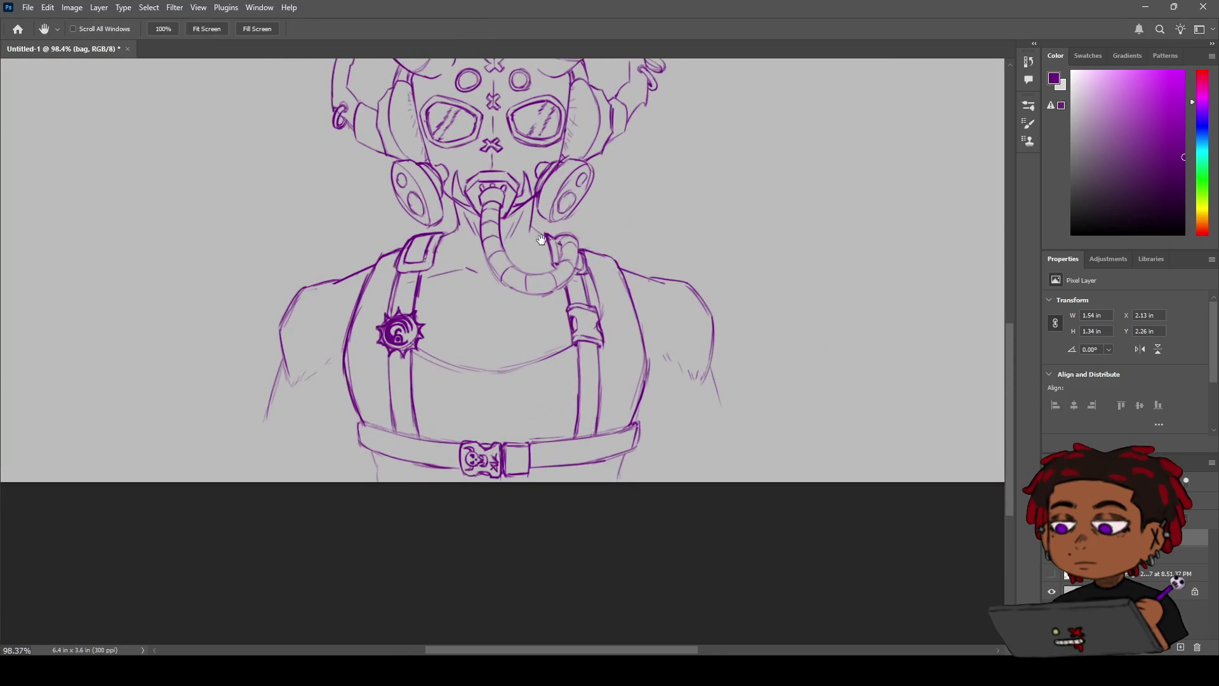
left_click_drag(544, 82, 557, 246)
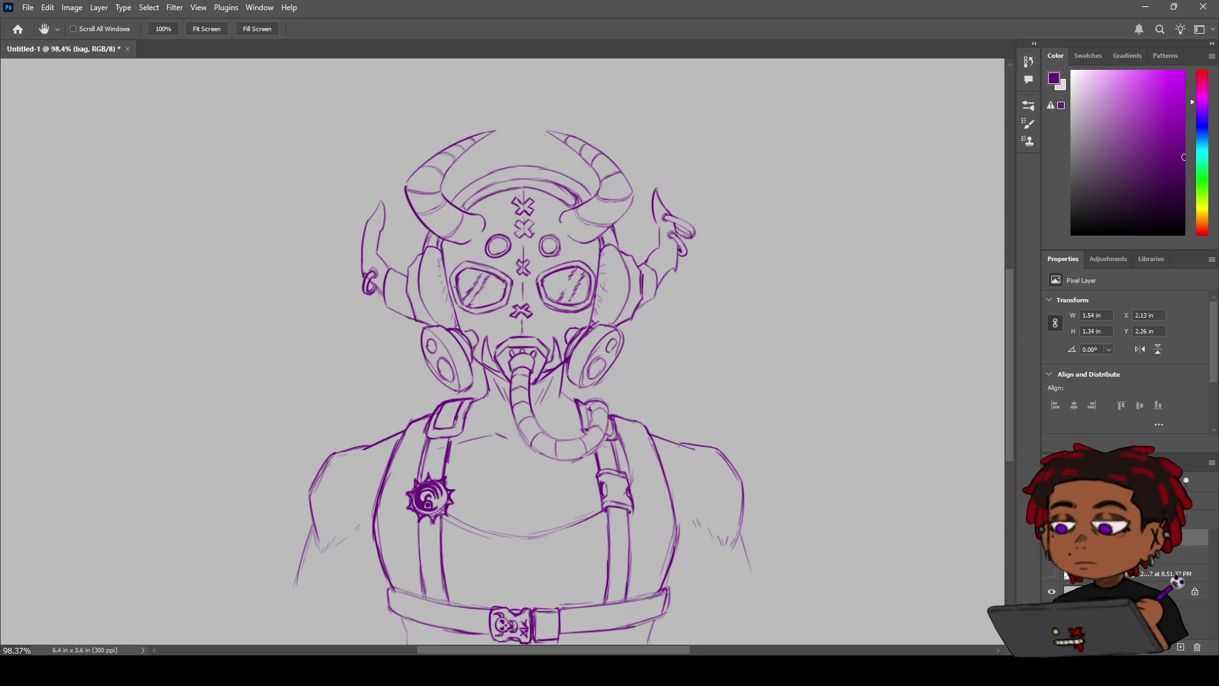
key("z")
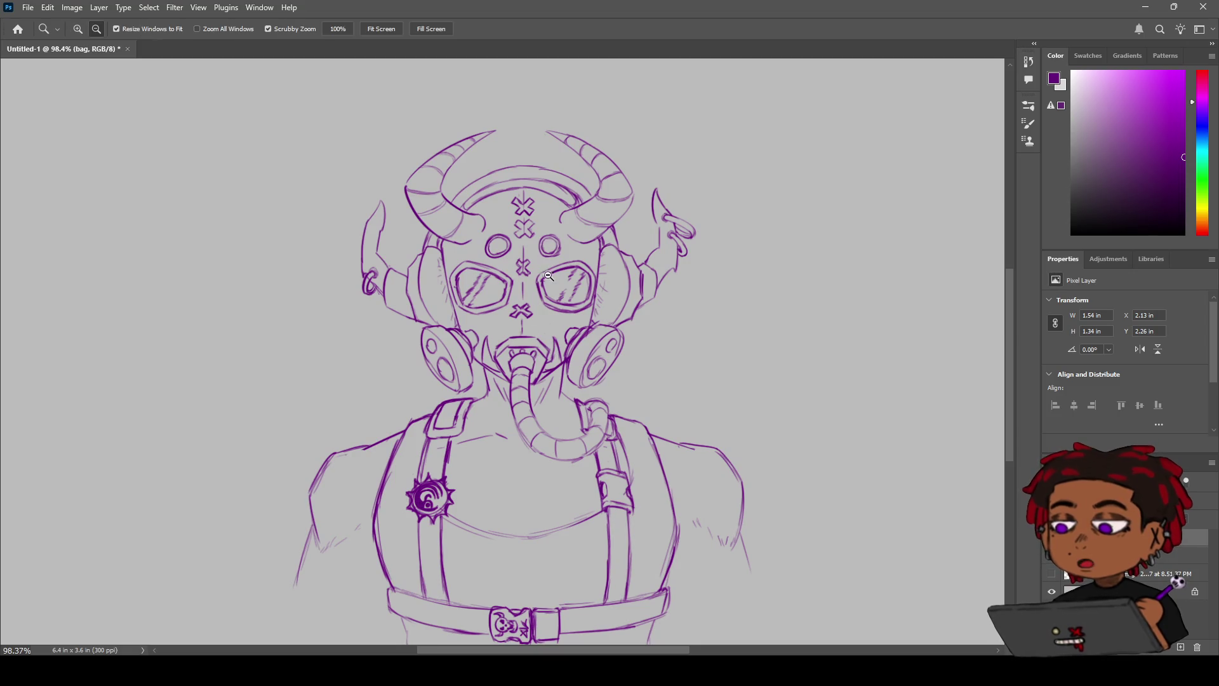
left_click_drag(538, 256, 580, 261)
key("b")
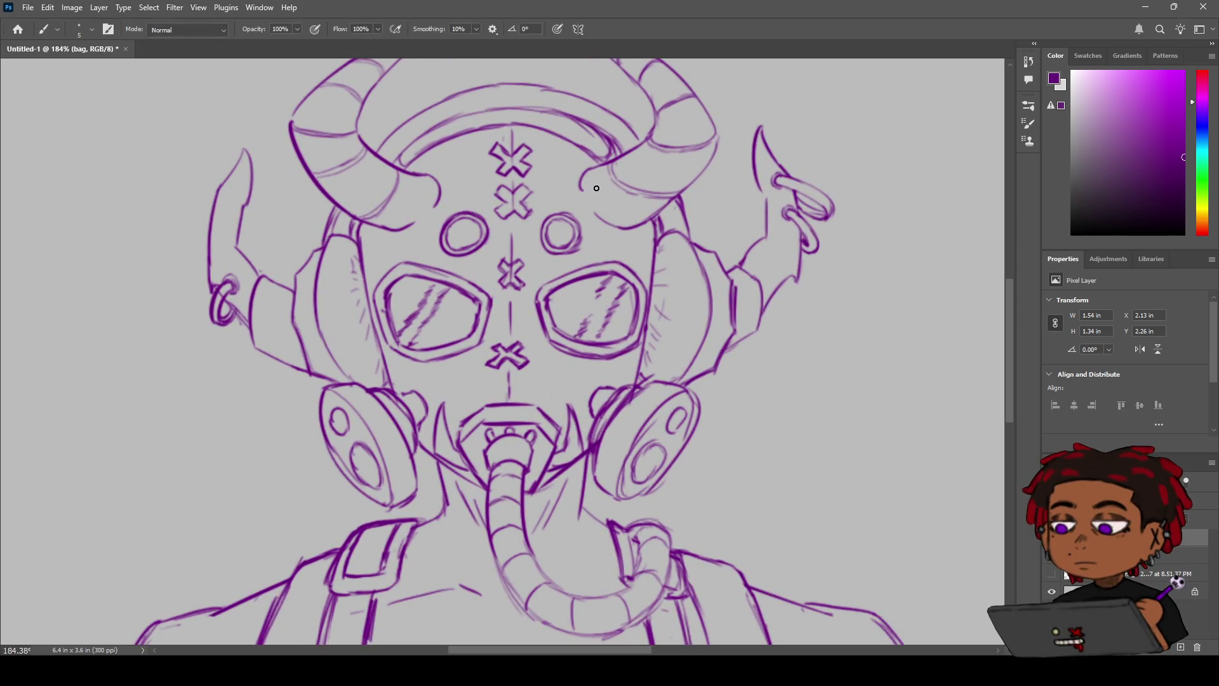
left_click_drag(587, 203, 601, 214)
key("ctrl+z")
key("ctrl+z")
left_click_drag(580, 185, 611, 226)
left_click_drag(437, 202, 401, 227)
Step: Hatch glare lines inside the forehead circle, then zoom out toward the belt
key("ctrl+space")
left_click_drag(476, 237, 502, 238)
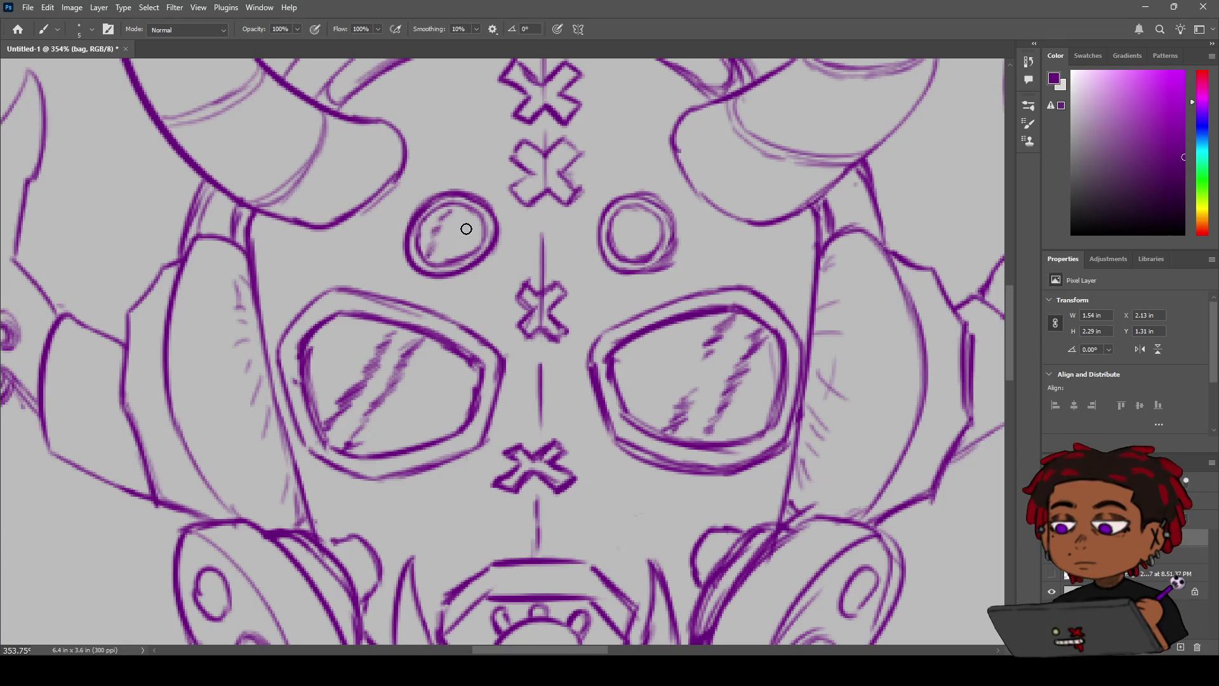
left_click_drag(458, 234, 449, 250)
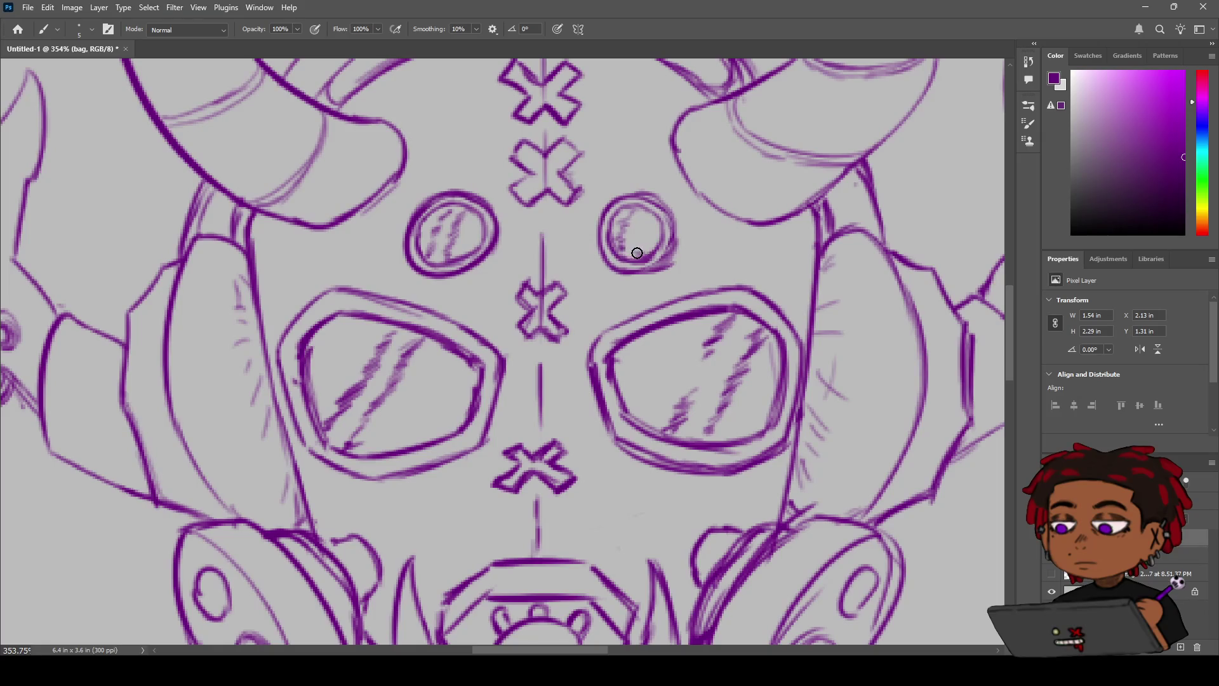
key("z")
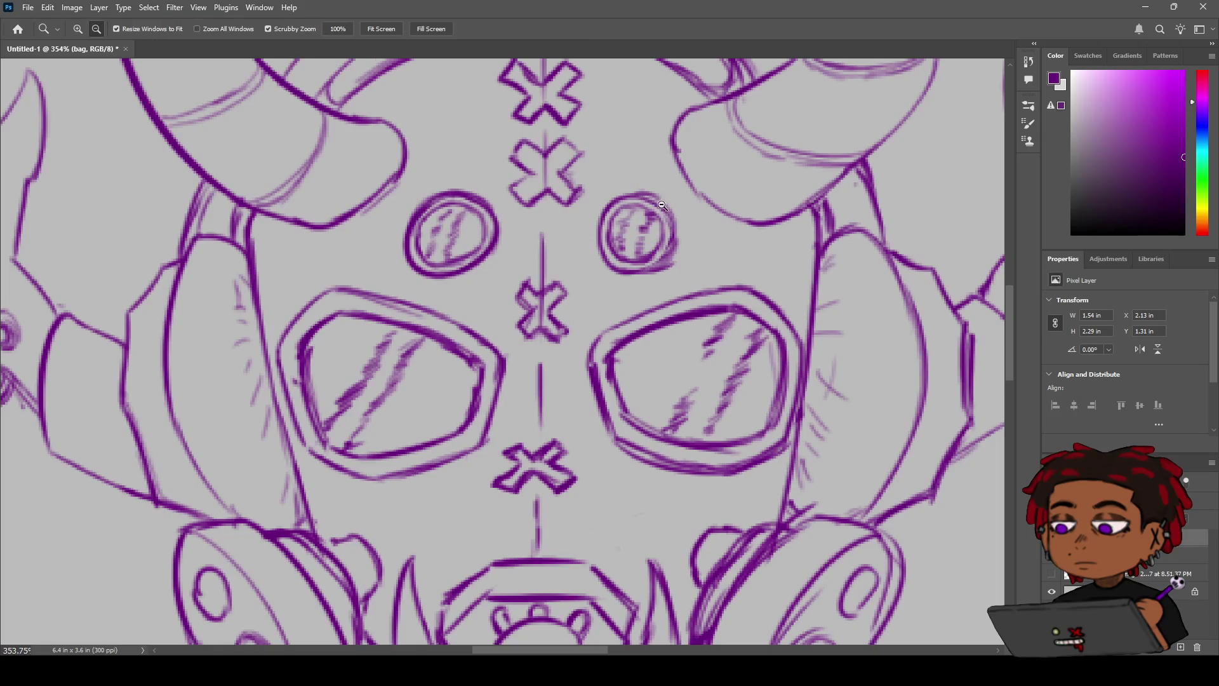
mouse_move(650, 214)
left_mouse_down()
mouse_move(632, 213)
mouse_move(665, 213)
mouse_move(647, 221)
mouse_move(543, 155)
mouse_move(556, 164)
mouse_move(521, 210)
mouse_move(545, 221)
mouse_move(535, 193)
left_mouse_up()
key("space")
left_click(526, 221, "alt")
Step: Draw and darken a vertical line below the belt's left end, discarding right-end attempts
key("space")
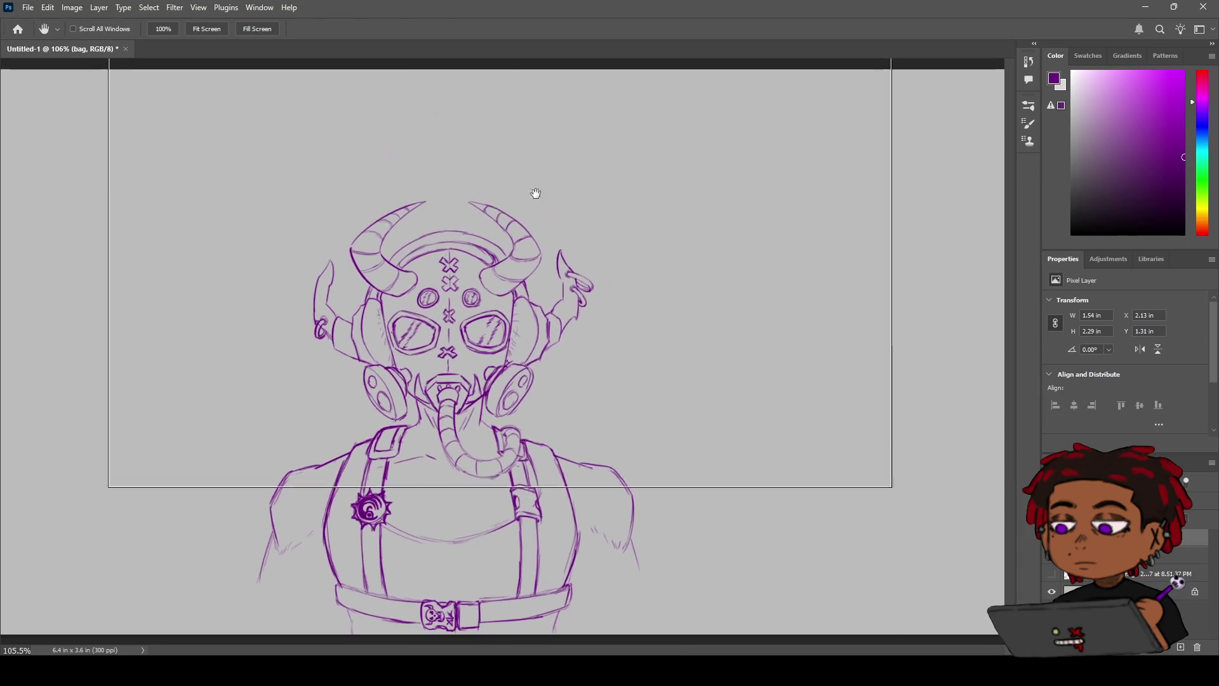
scroll(532, 342, "down", 5)
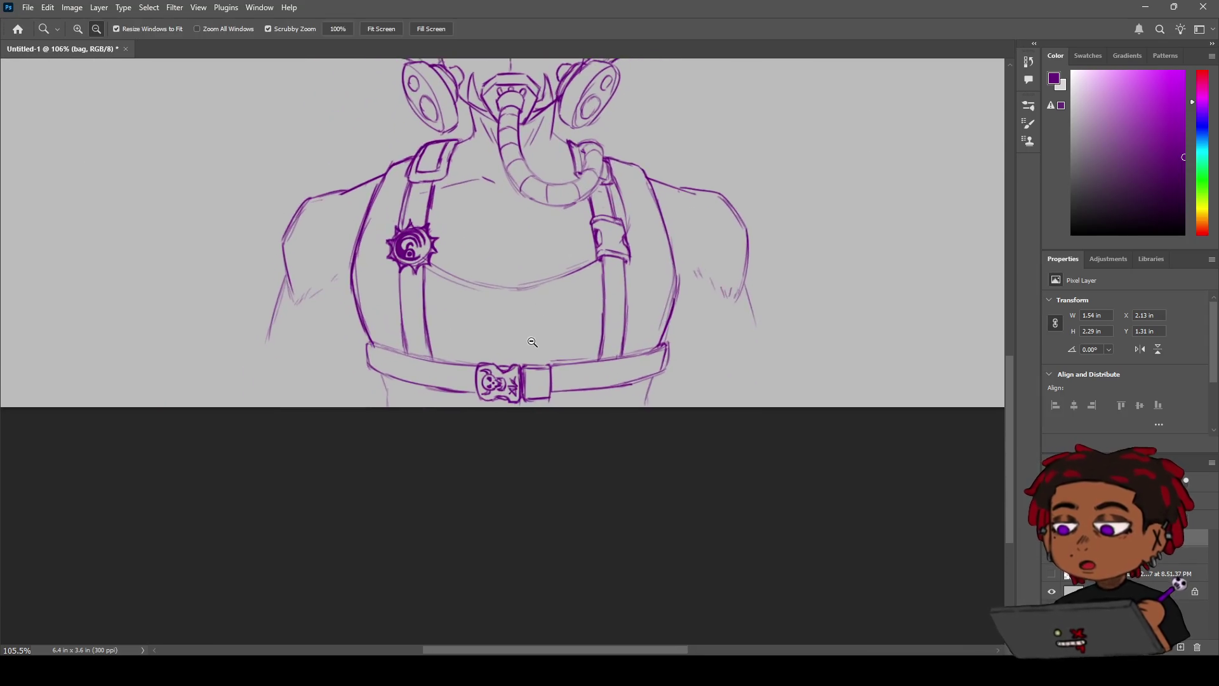
scroll(532, 341, "up", 3)
key("e")
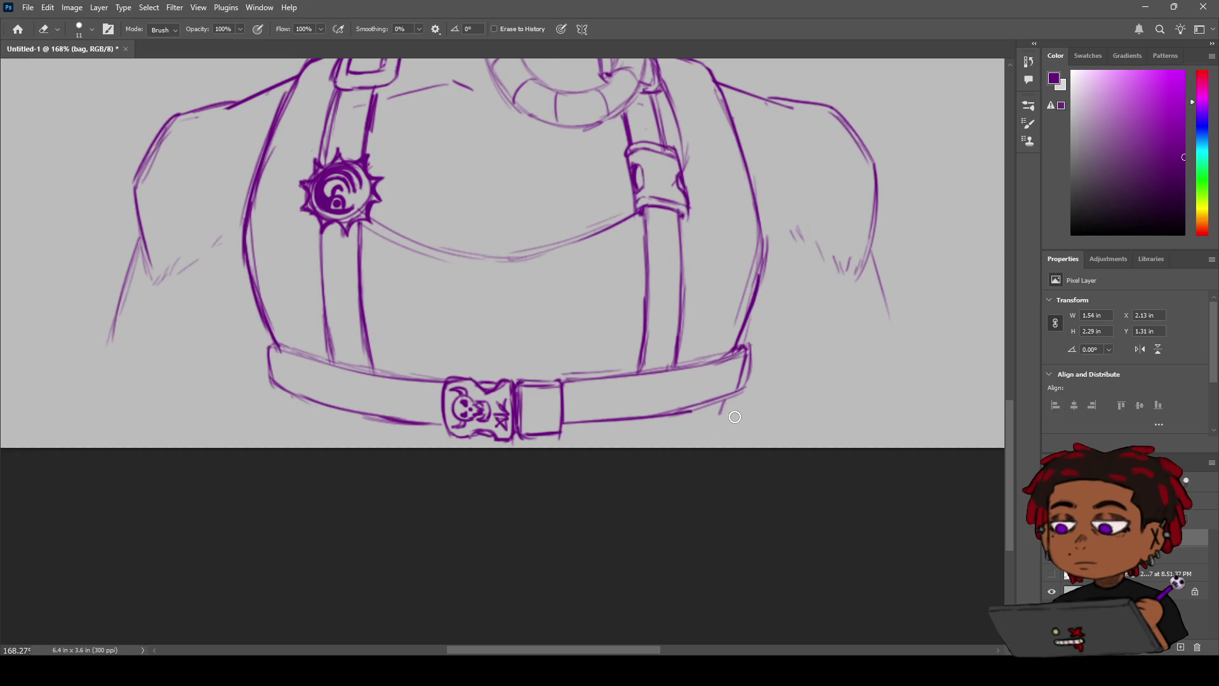
key("b")
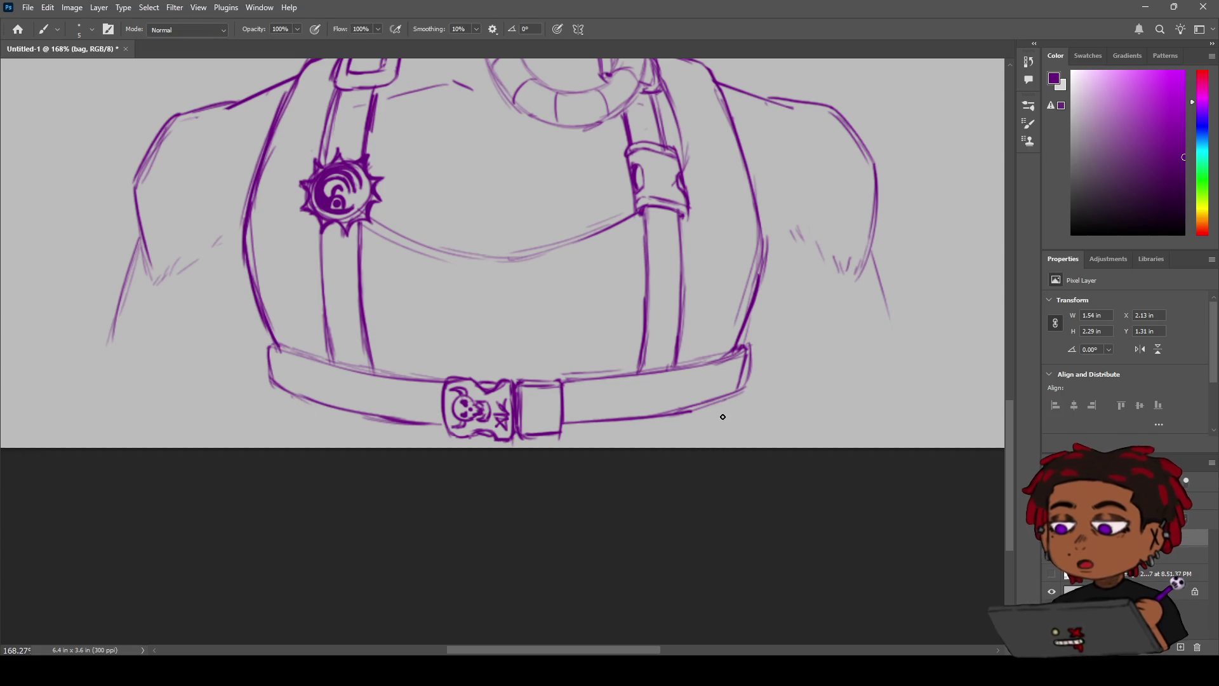
key("ctrl+z")
left_click_drag(720, 399, 720, 448)
key("ctrl+z")
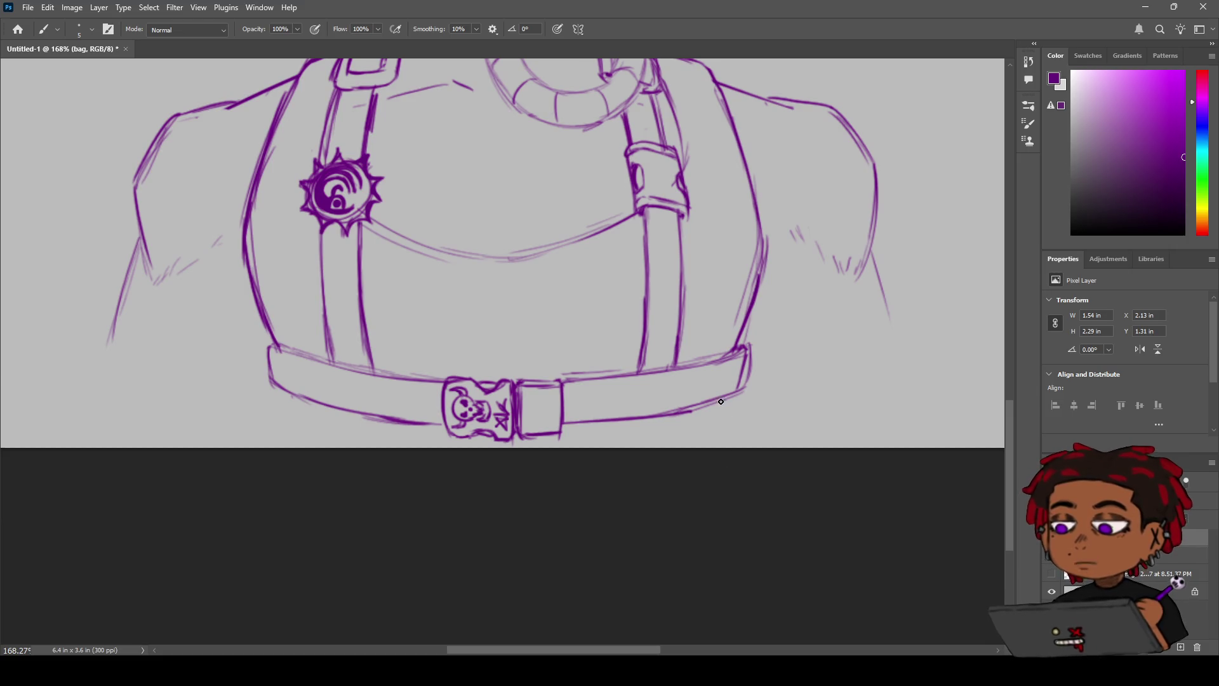
left_click_drag(720, 398, 720, 448)
key("ctrl+z")
key("ctrl+z")
left_click_drag(296, 396, 302, 444)
left_click_drag(296, 398, 302, 440)
Step: Erase and redraw the line closing the belt's left end
key("z")
mouse_move(353, 362)
left_mouse_down()
mouse_move(304, 362)
mouse_move(381, 319)
left_mouse_up()
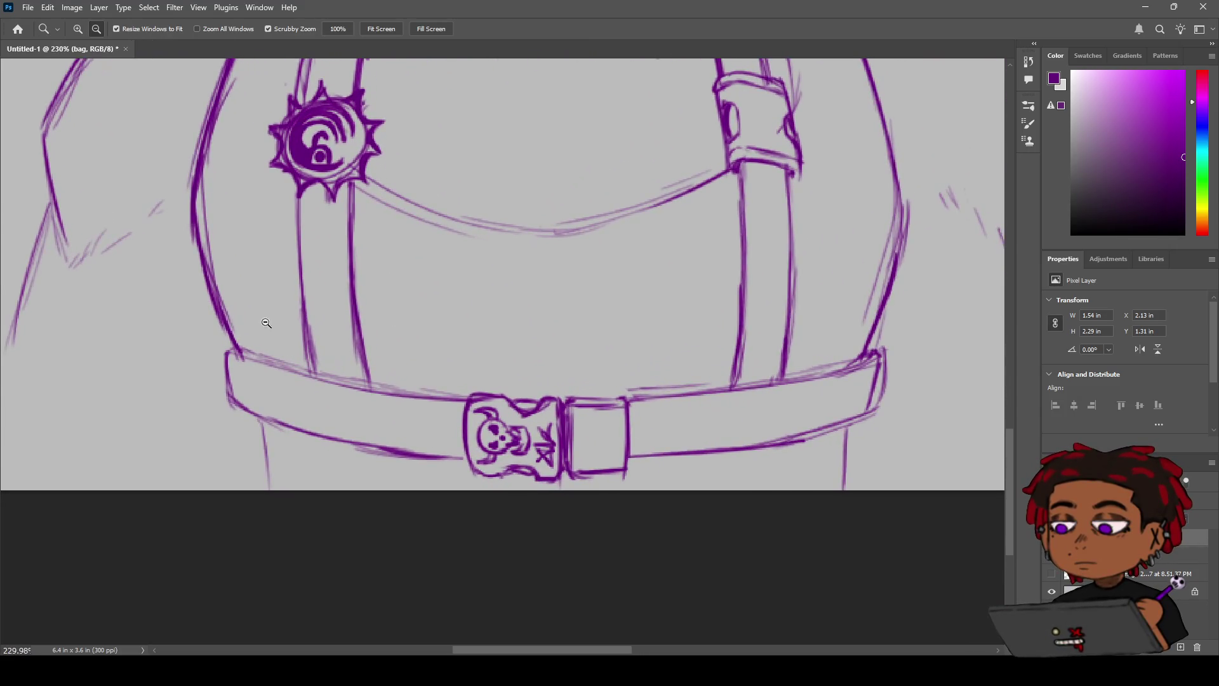
key("e")
left_click_drag(221, 350, 232, 397)
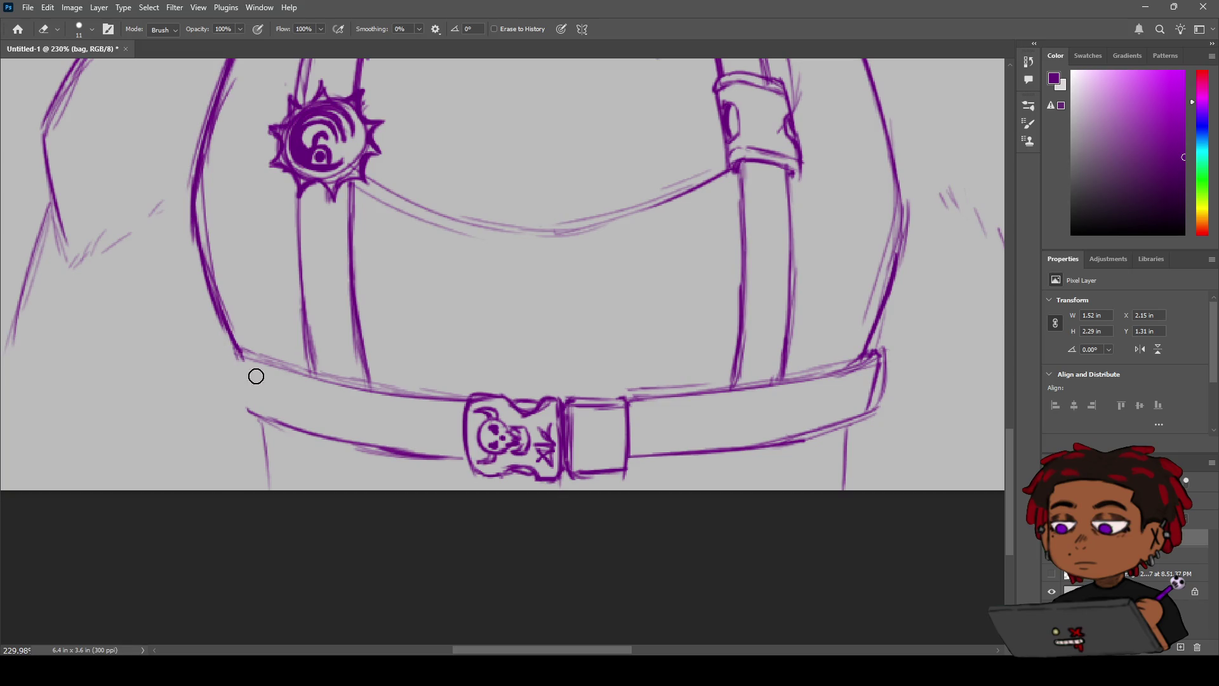
key("b")
left_click_drag(235, 355, 248, 414)
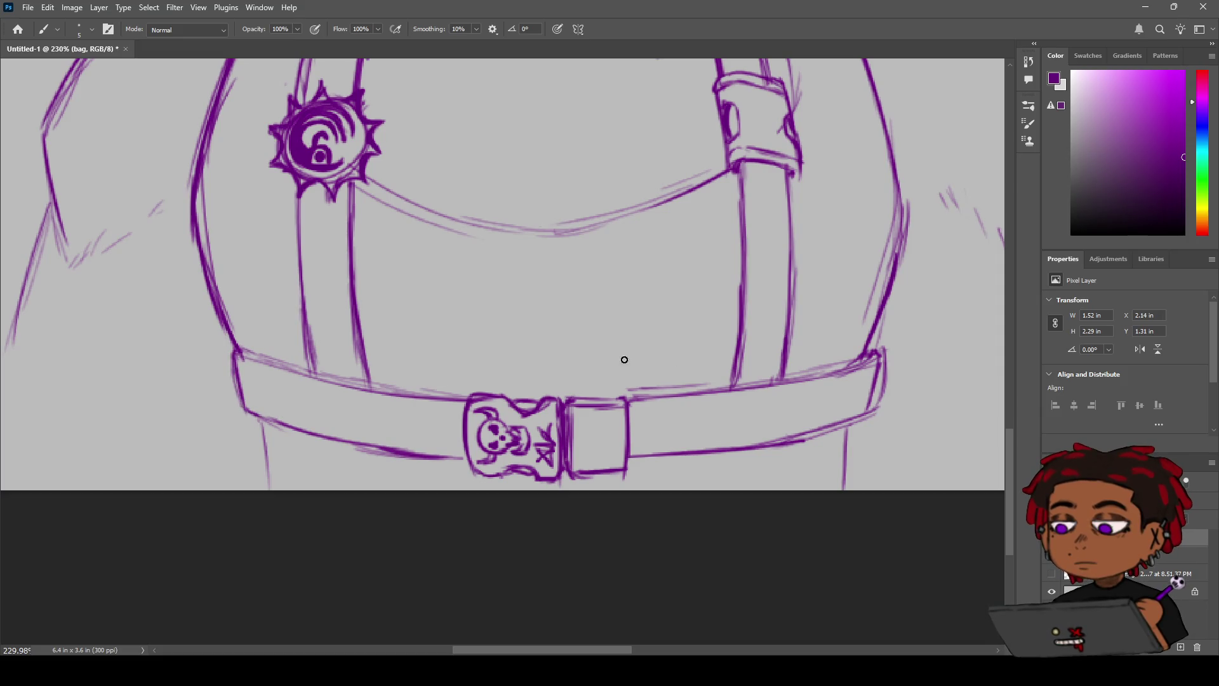
Step: Erase the belt's right-end stroke and join the torso's side outline to the belt
key("e")
mouse_move(882, 374)
left_mouse_down()
mouse_move(871, 413)
mouse_move(882, 360)
mouse_move(749, 340)
mouse_move(726, 451)
mouse_move(699, 444)
left_mouse_up()
key("h")
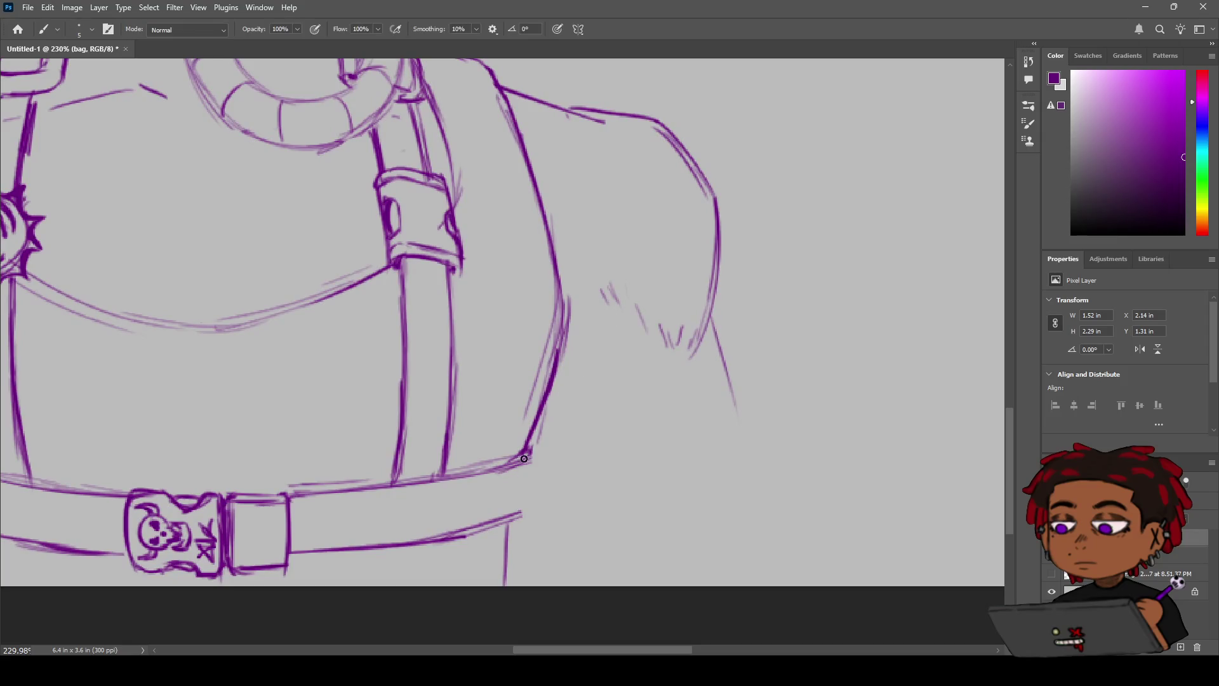
left_click_drag(532, 454, 525, 514)
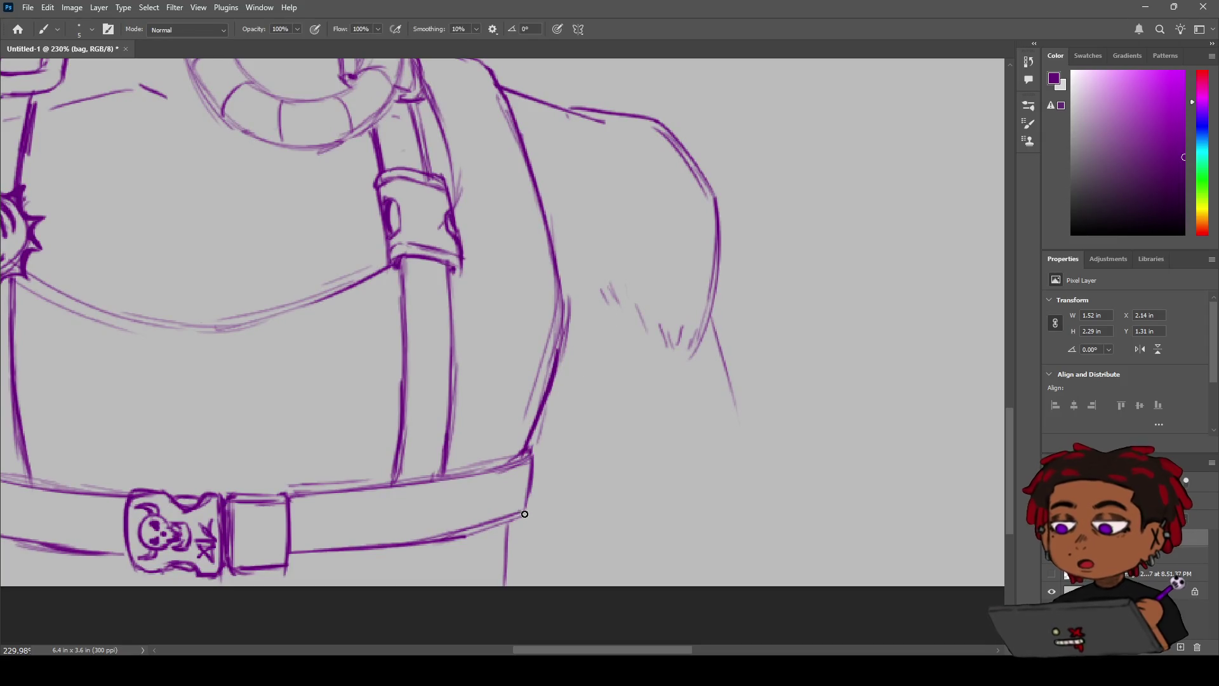